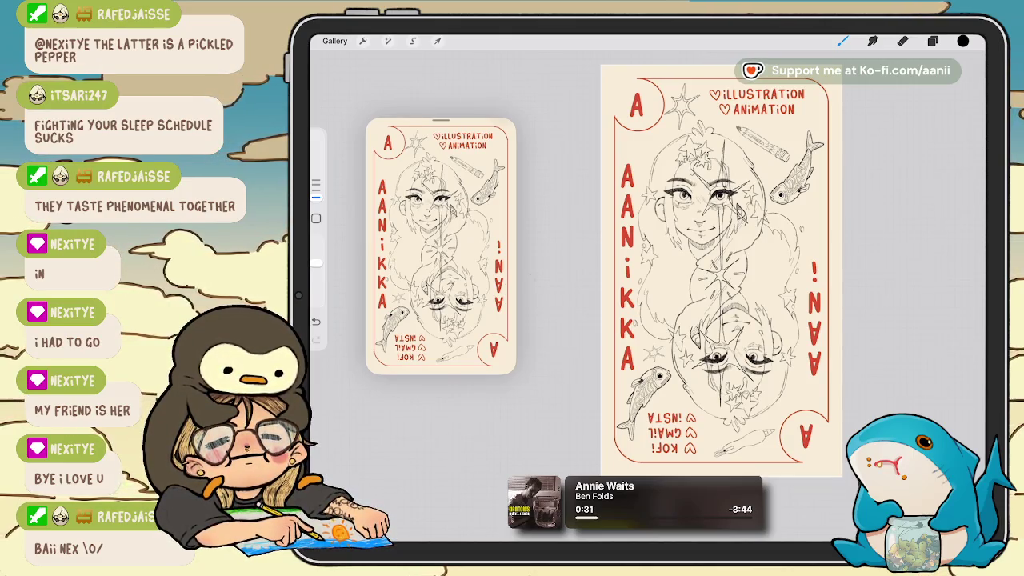
Zoom in and make the lower Layer 8 sketch layer the active layer.
{"action": "scroll", "coordinate": [695, 272], "scroll_direction": "up", "scroll_amount": 2}
{"action": "scroll", "coordinate": [696, 272], "scroll_direction": "up", "scroll_amount": 2}
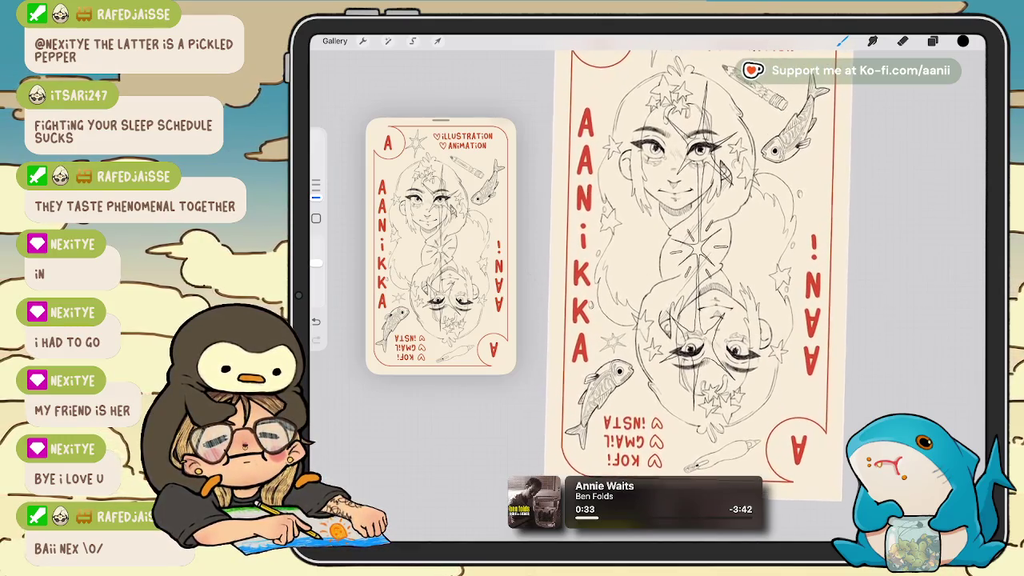
{"action": "scroll", "coordinate": [695, 272], "scroll_direction": "up", "scroll_amount": 1}
{"action": "scroll", "coordinate": [696, 256], "scroll_direction": "up", "scroll_amount": 1}
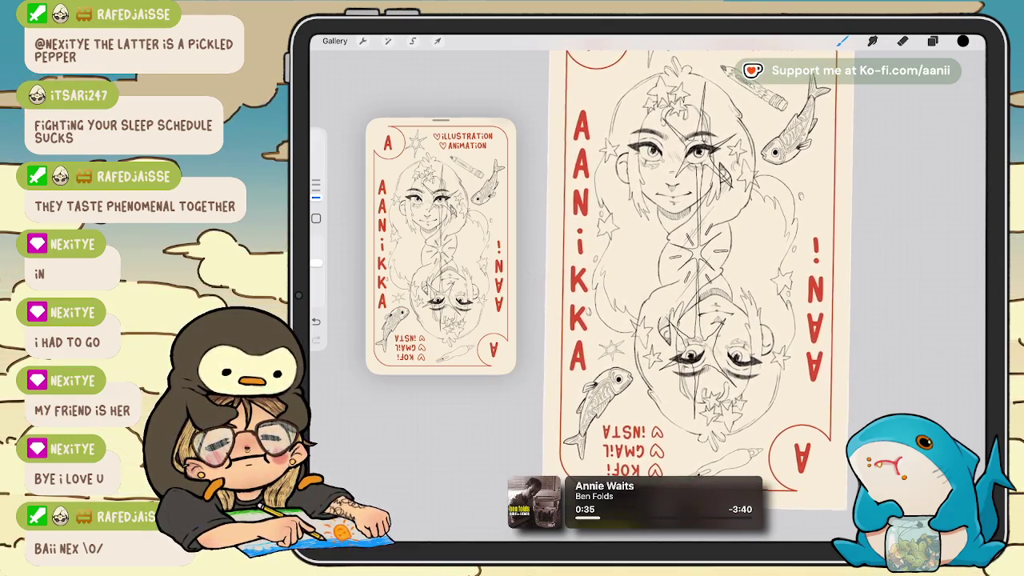
{"action": "scroll", "coordinate": [695, 256], "scroll_direction": "up", "scroll_amount": 1}
{"action": "left_click", "coordinate": [932, 40]}
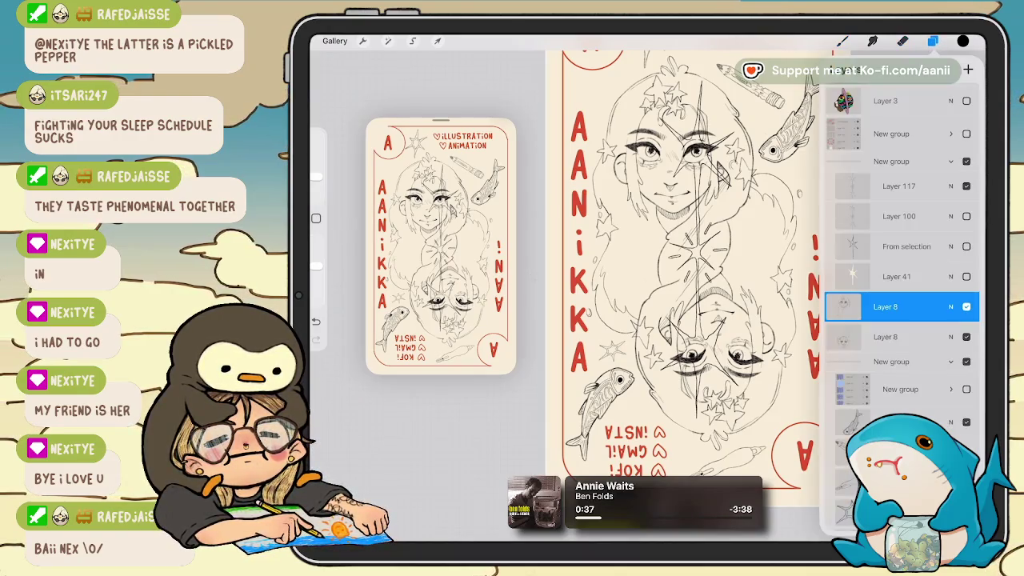
{"action": "left_click", "coordinate": [885, 337]}
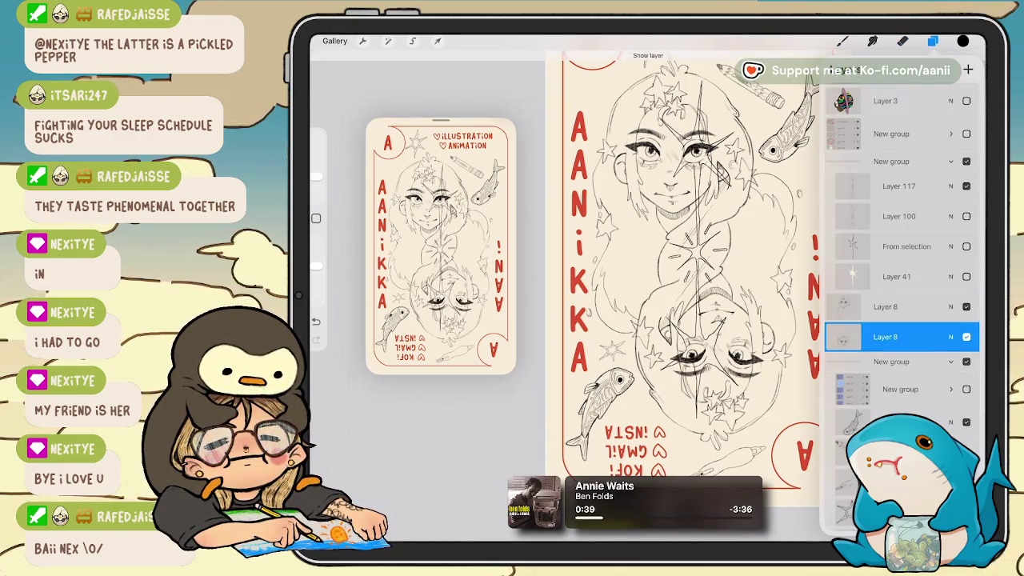
{"action": "left_click", "coordinate": [933, 41]}
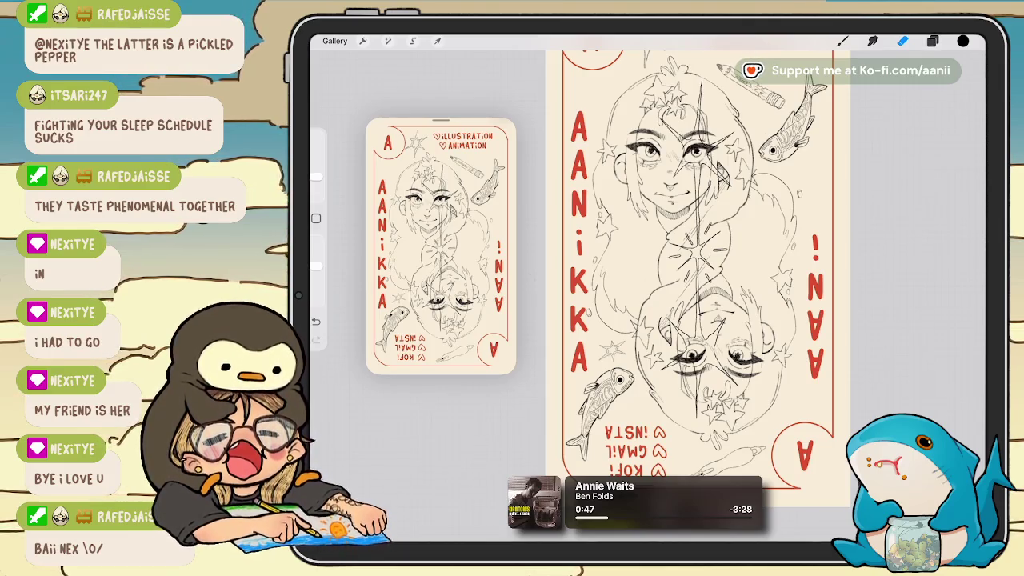
Zoom onto the character faces and erase stray sketch strokes near the stars and eyes.
{"action": "scroll", "coordinate": [701, 296], "scroll_direction": "up", "scroll_amount": 5}
{"action": "scroll", "coordinate": [701, 296], "scroll_direction": "up", "scroll_amount": 3}
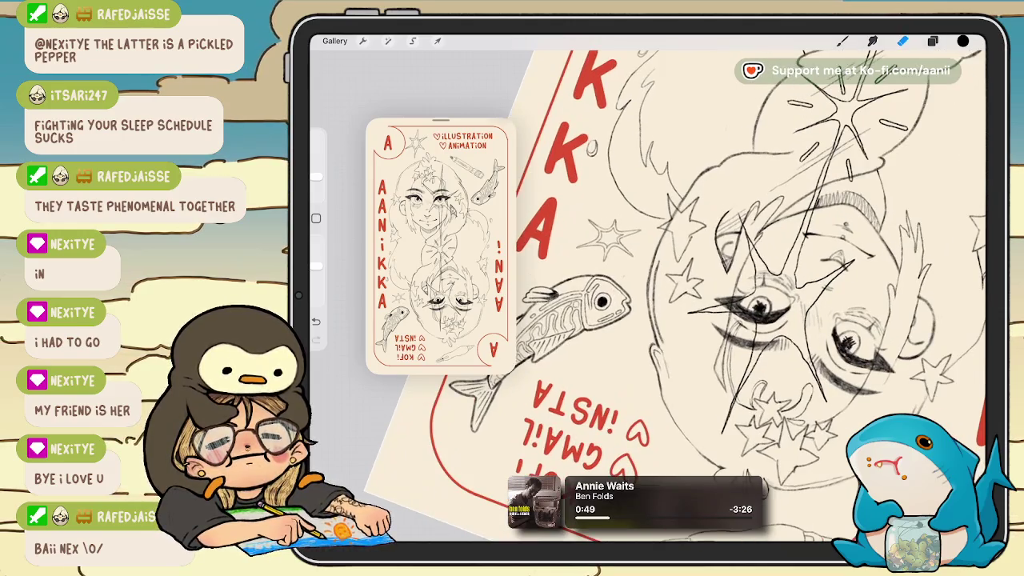
{"action": "scroll", "coordinate": [701, 296], "scroll_direction": "up", "scroll_amount": 1}
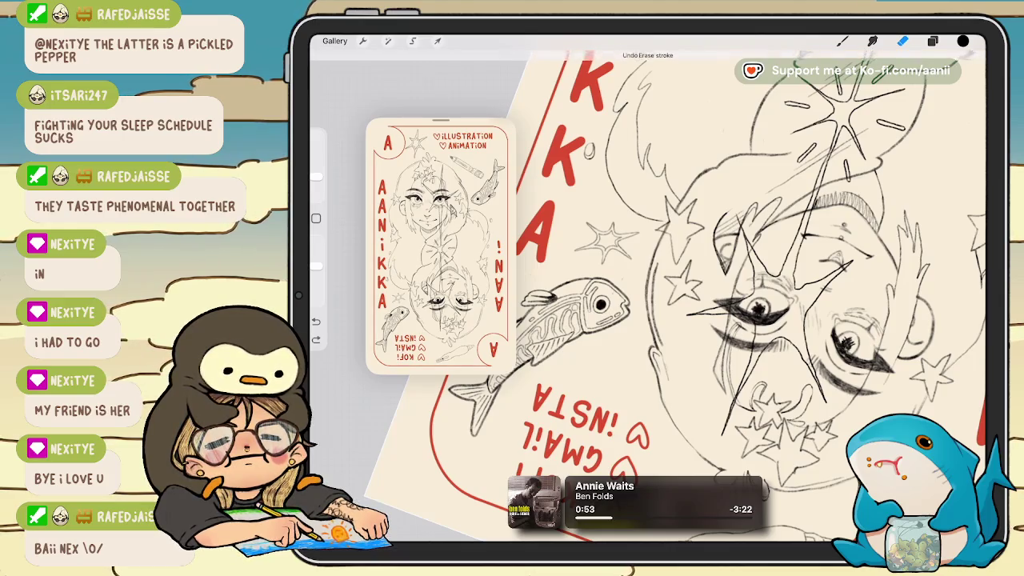
{"action": "scroll", "coordinate": [648, 296], "scroll_direction": "up", "scroll_amount": 5}
{"action": "scroll", "coordinate": [648, 296], "scroll_direction": "up", "scroll_amount": 2}
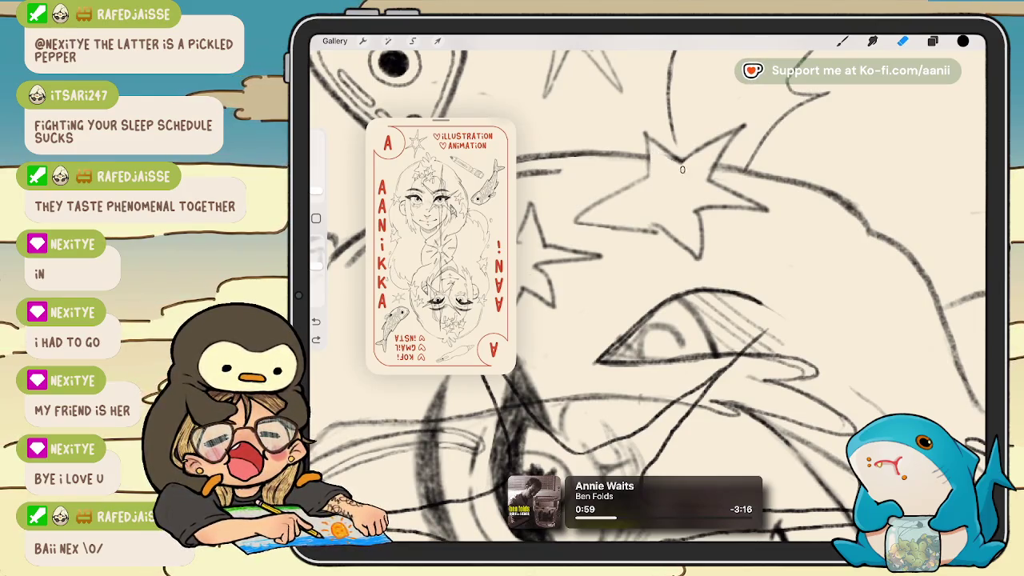
{"action": "scroll", "coordinate": [648, 296], "scroll_direction": "down", "scroll_amount": 3}
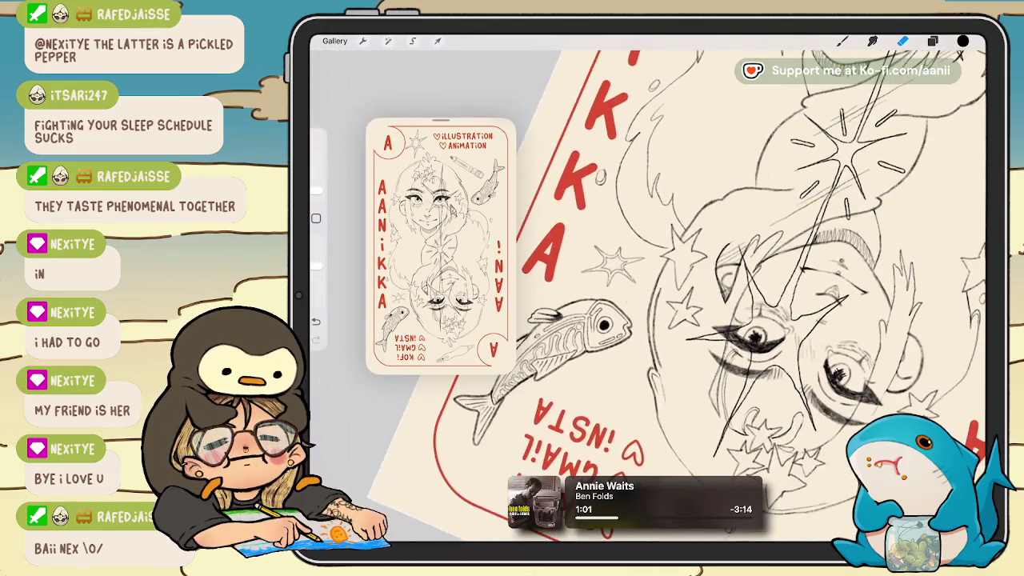
{"action": "scroll", "coordinate": [647, 295], "scroll_direction": "down", "scroll_amount": 2}
{"action": "scroll", "coordinate": [648, 296], "scroll_direction": "down", "scroll_amount": 2}
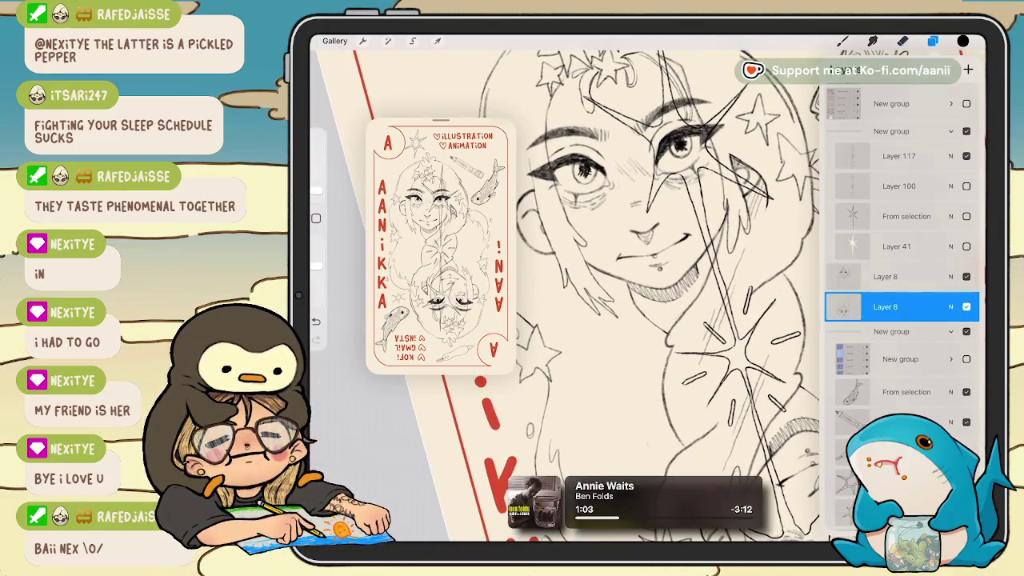
{"action": "left_click", "coordinate": [932, 41]}
{"action": "scroll", "coordinate": [648, 296], "scroll_direction": "up", "scroll_amount": 3}
{"action": "scroll", "coordinate": [648, 295], "scroll_direction": "up", "scroll_amount": 3}
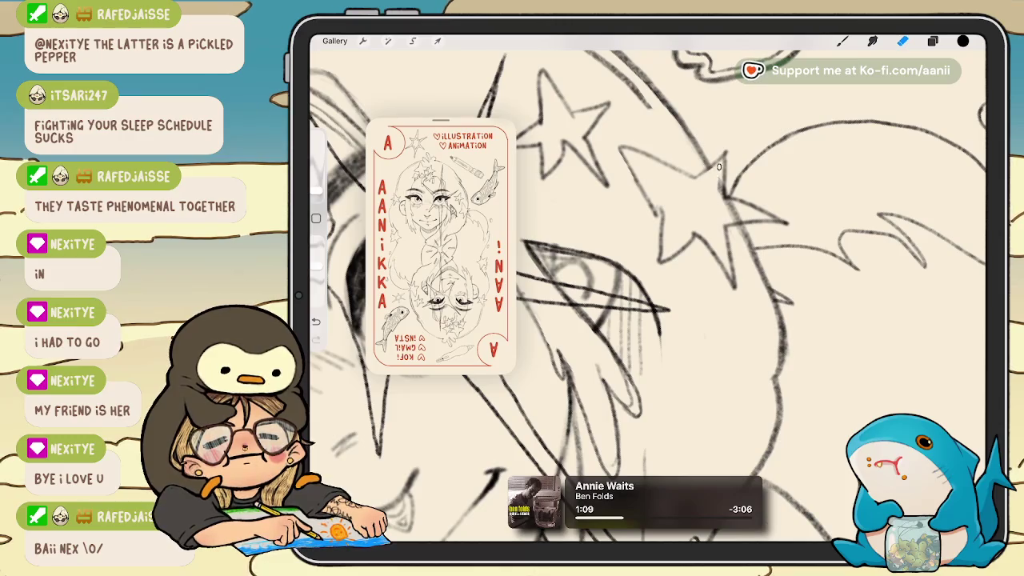
{"action": "scroll", "coordinate": [716, 165], "scroll_direction": "down", "scroll_amount": 3}
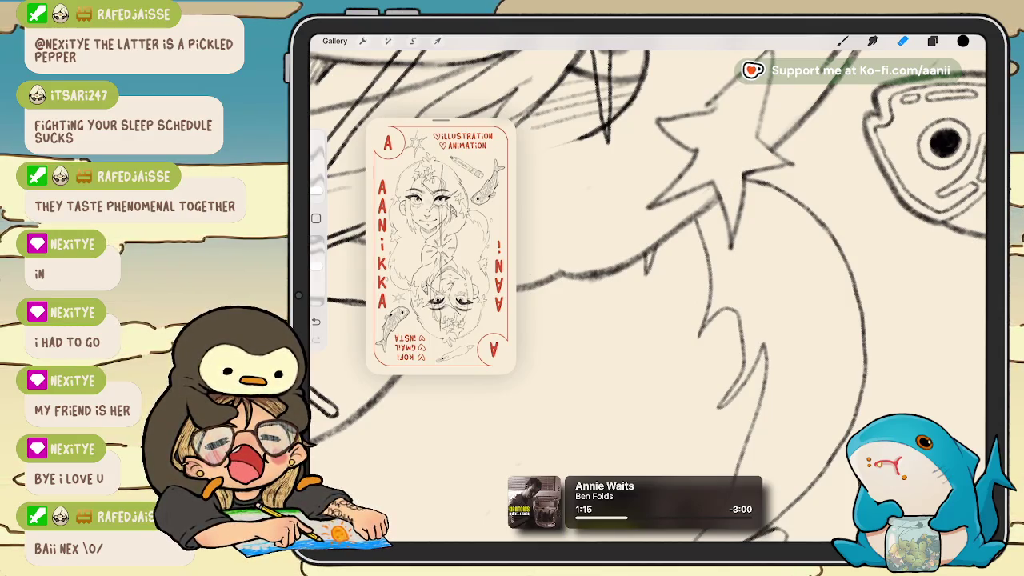
{"action": "scroll", "coordinate": [675, 288], "scroll_direction": "down", "scroll_amount": 5}
{"action": "scroll", "coordinate": [752, 272], "scroll_direction": "down", "scroll_amount": 2}
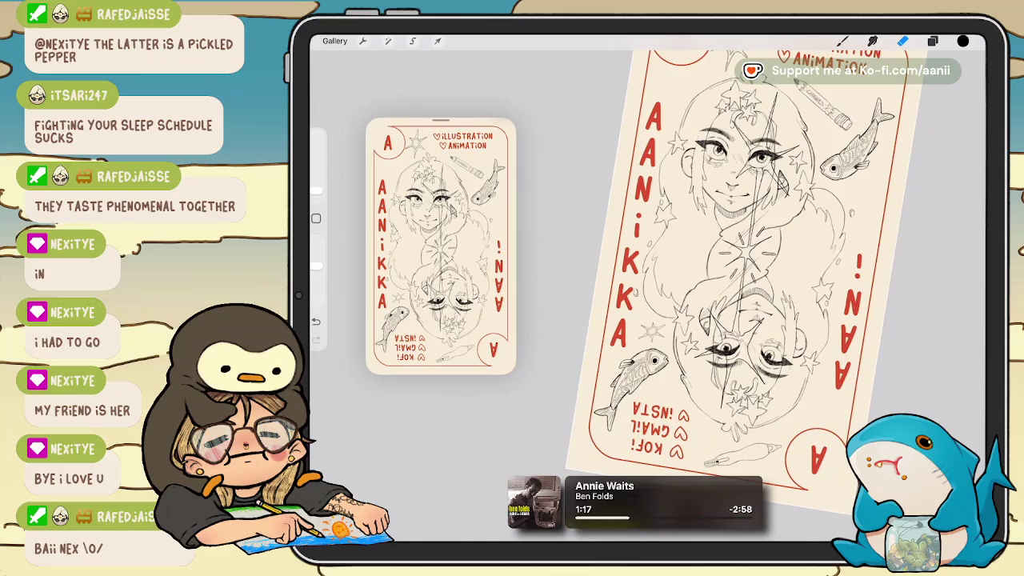
{"action": "scroll", "coordinate": [744, 280], "scroll_direction": "down", "scroll_amount": 2}
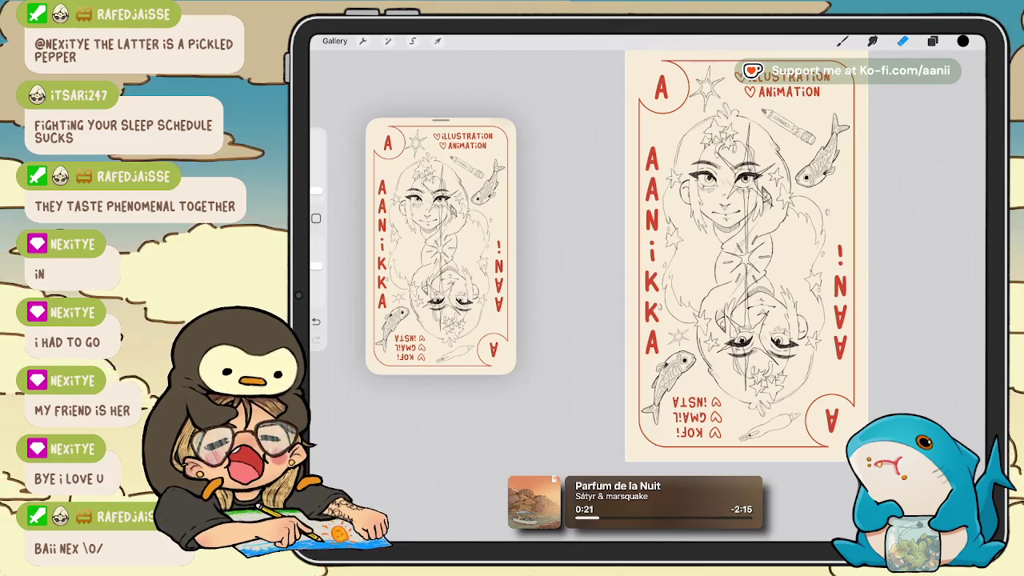
Select Layer 112, the heart-shapes layer, for painting.
{"action": "left_click", "coordinate": [932, 41]}
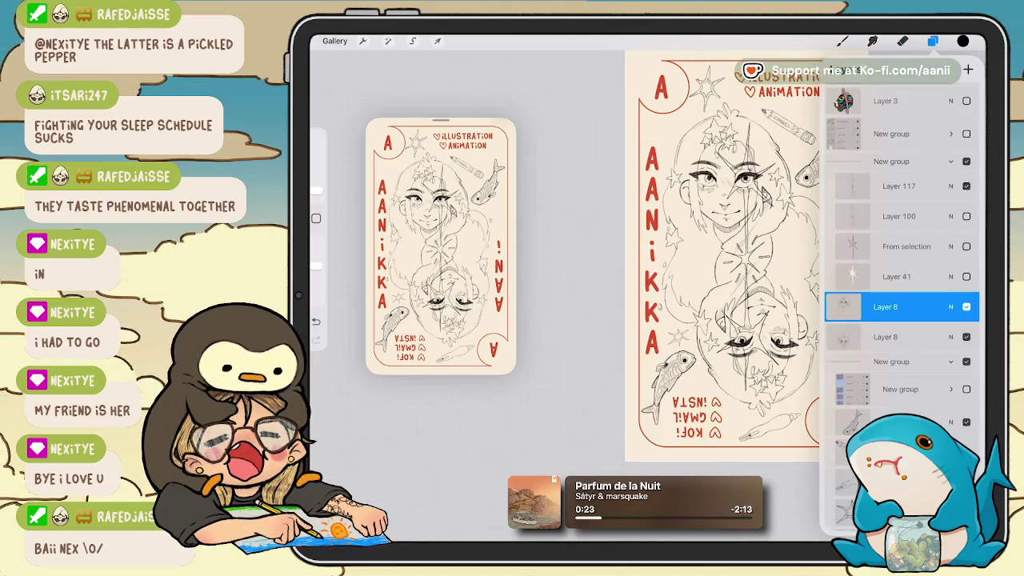
{"action": "scroll", "coordinate": [902, 304], "scroll_direction": "up", "scroll_amount": 5}
{"action": "scroll", "coordinate": [901, 304], "scroll_direction": "up", "scroll_amount": 2}
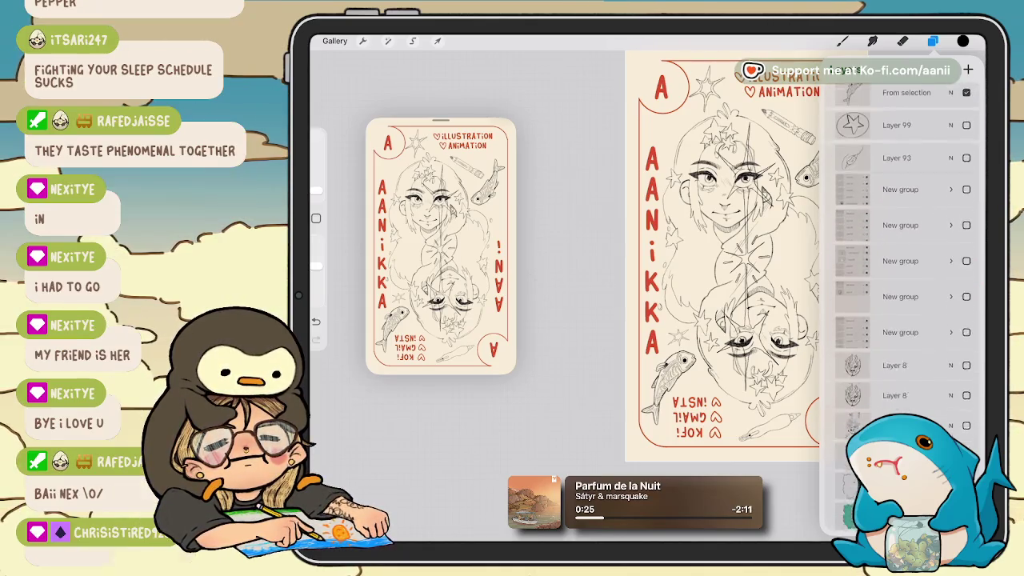
{"action": "scroll", "coordinate": [901, 304], "scroll_direction": "down", "scroll_amount": 2}
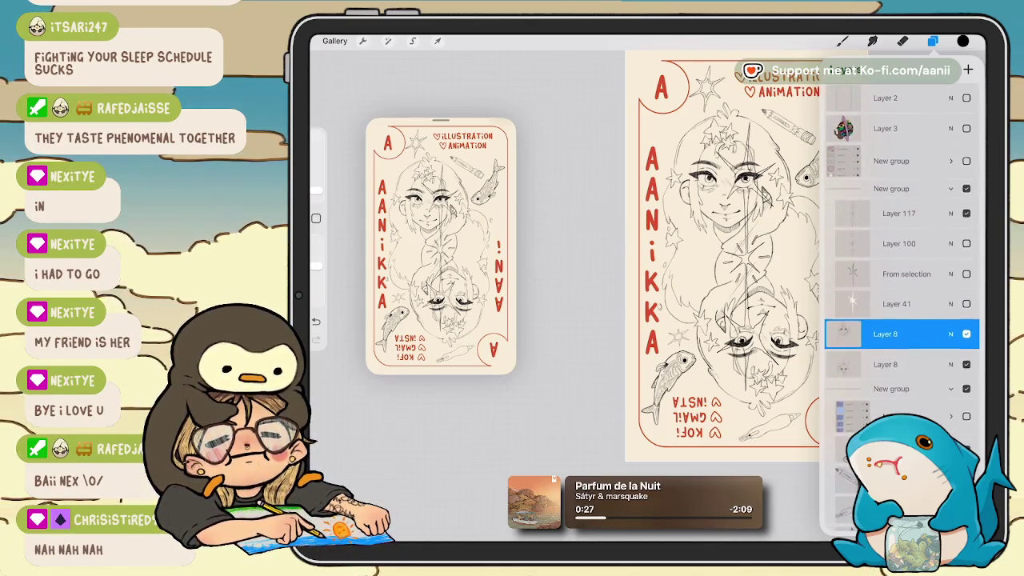
{"action": "scroll", "coordinate": [901, 304], "scroll_direction": "down", "scroll_amount": 10}
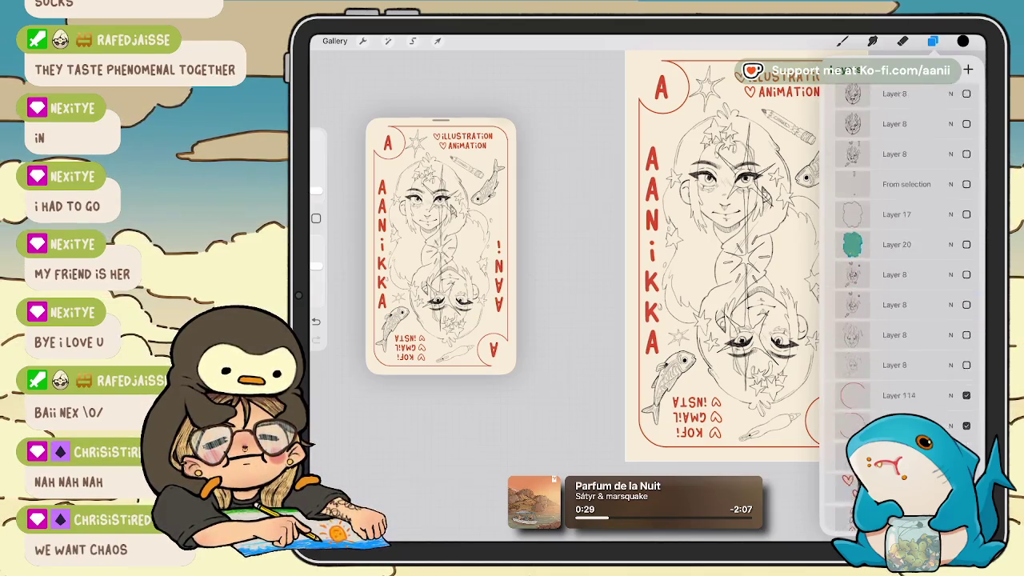
{"action": "left_click", "coordinate": [898, 232]}
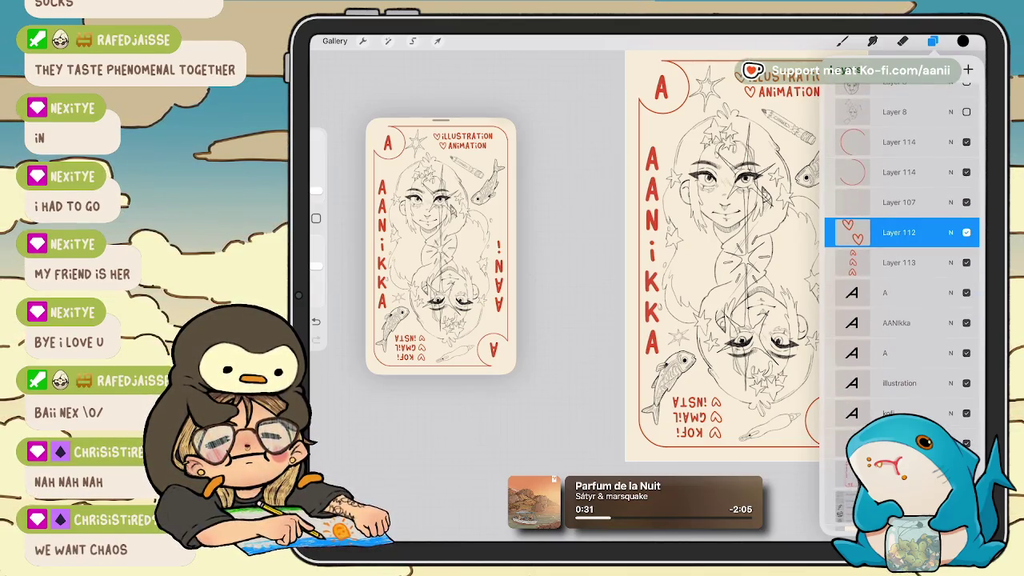
{"action": "left_click", "coordinate": [842, 40]}
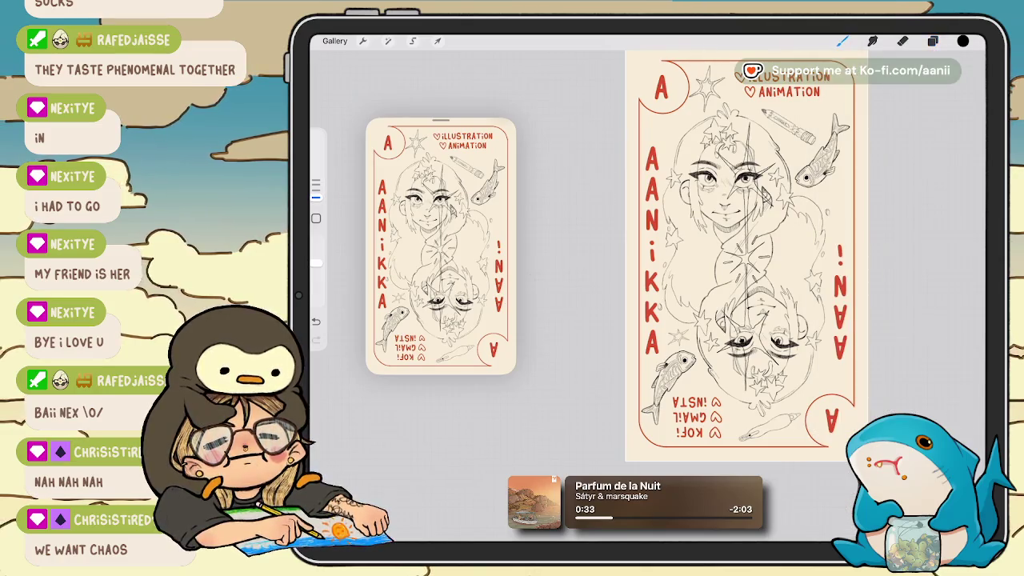
Set the drawing colour to red.
{"action": "left_click", "coordinate": [963, 40]}
{"action": "left_click", "coordinate": [854, 304]}
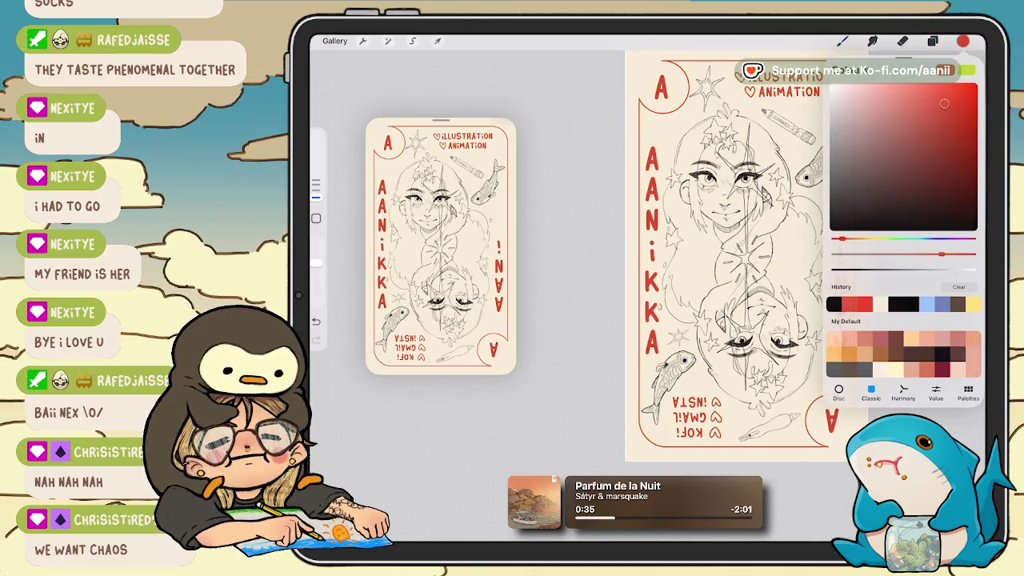
{"action": "left_click", "coordinate": [963, 40]}
{"action": "scroll", "coordinate": [771, 295], "scroll_direction": "up", "scroll_amount": 3}
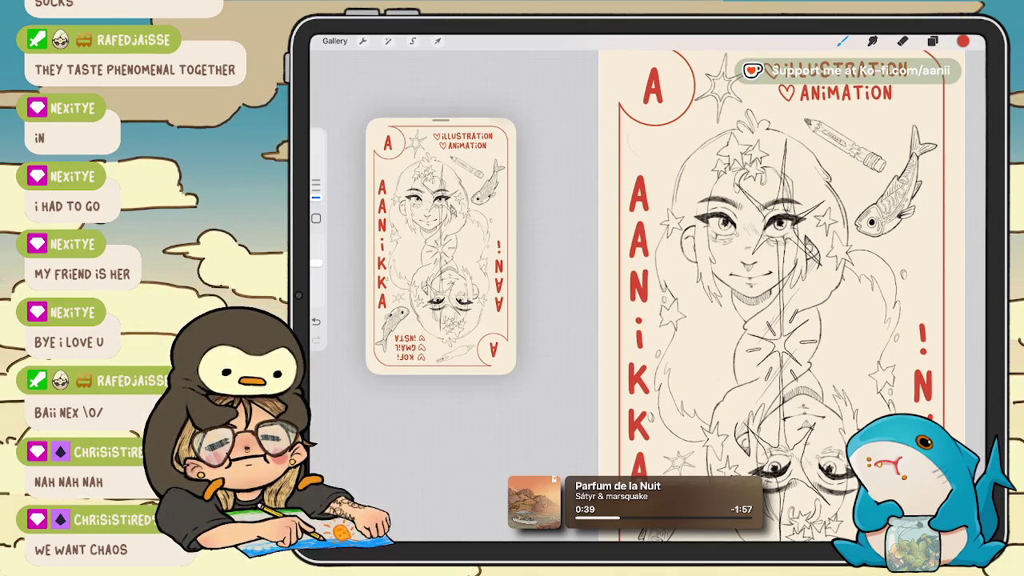
Bring the layer list back up to view the layer stack.
{"action": "left_click", "coordinate": [933, 41]}
{"action": "left_click", "coordinate": [932, 41]}
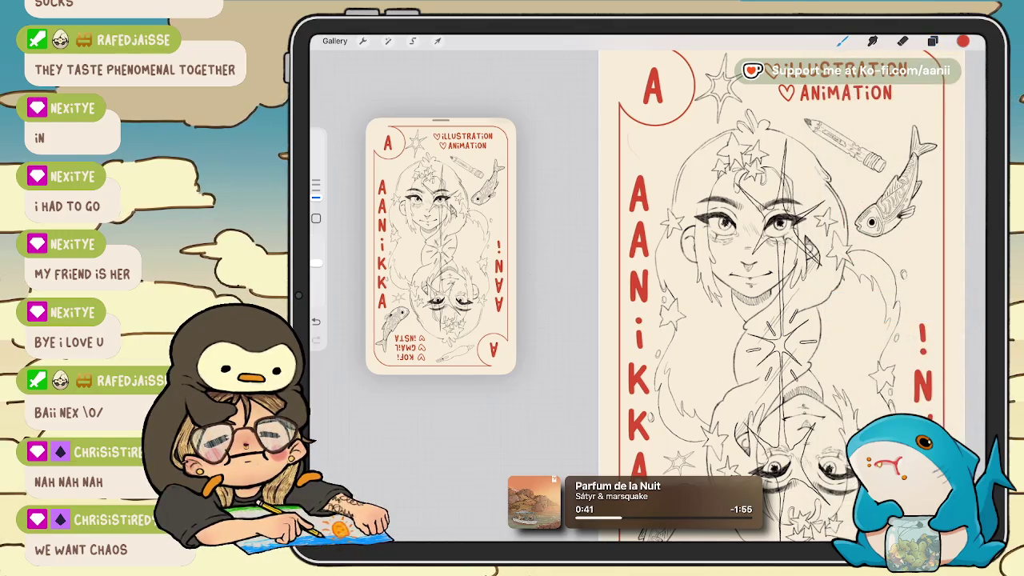
{"action": "left_click", "coordinate": [932, 41]}
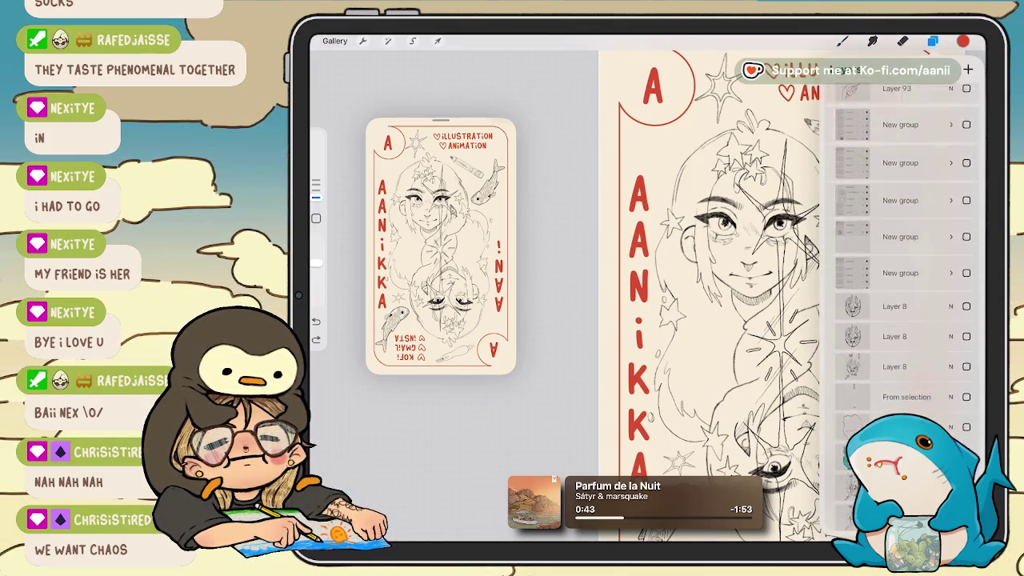
{"action": "scroll", "coordinate": [903, 304], "scroll_direction": "up", "scroll_amount": 10}
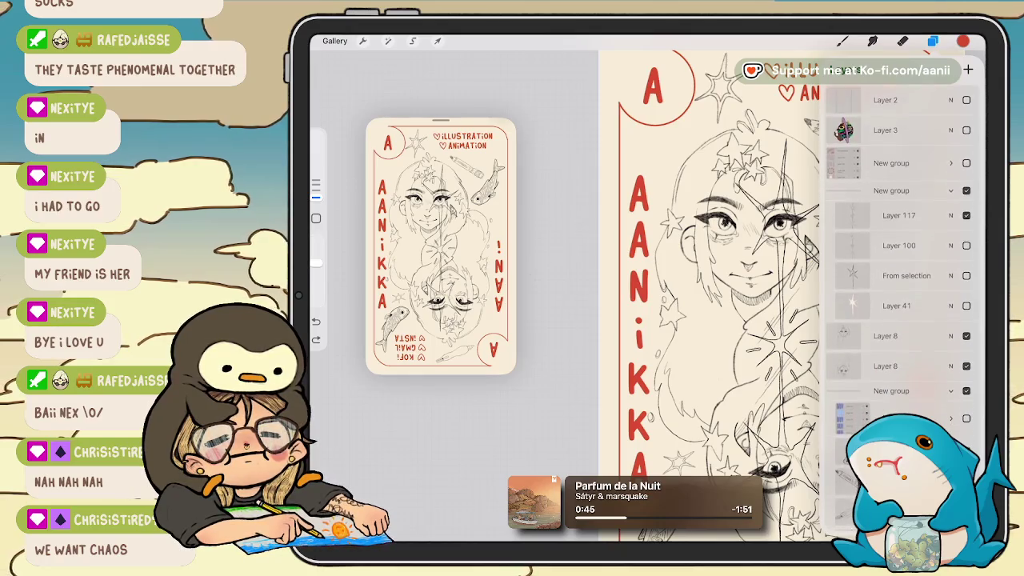
Turn off the red card-back group's visibility so the AANIKKA ace front shows.
{"action": "left_click", "coordinate": [966, 159]}
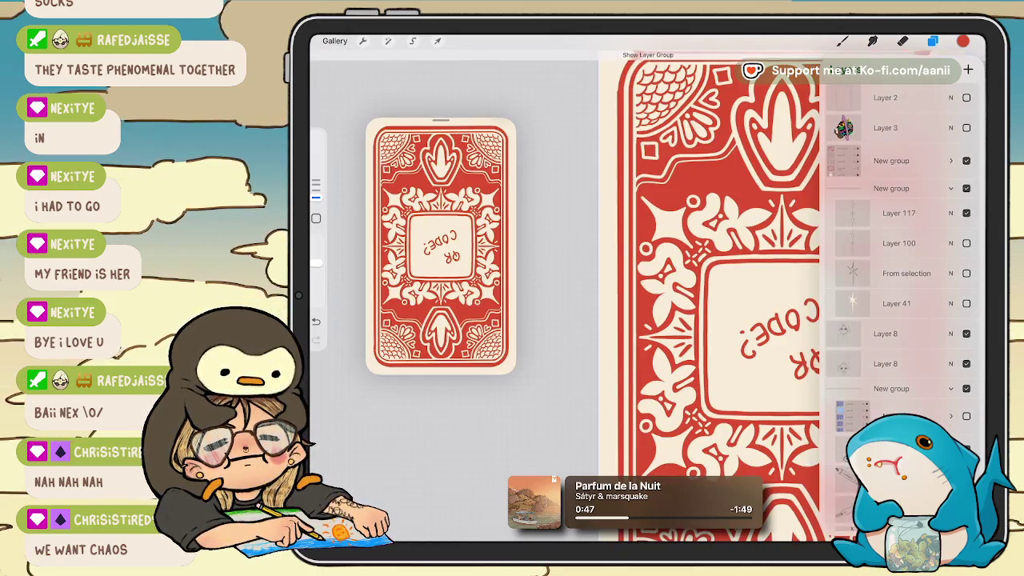
{"action": "left_click", "coordinate": [966, 160]}
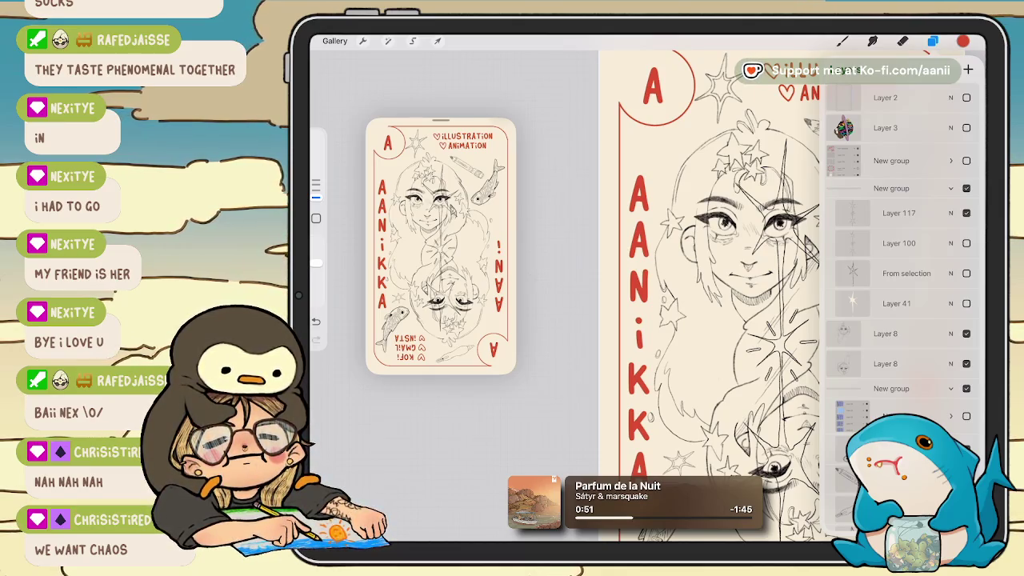
{"action": "left_click", "coordinate": [966, 160]}
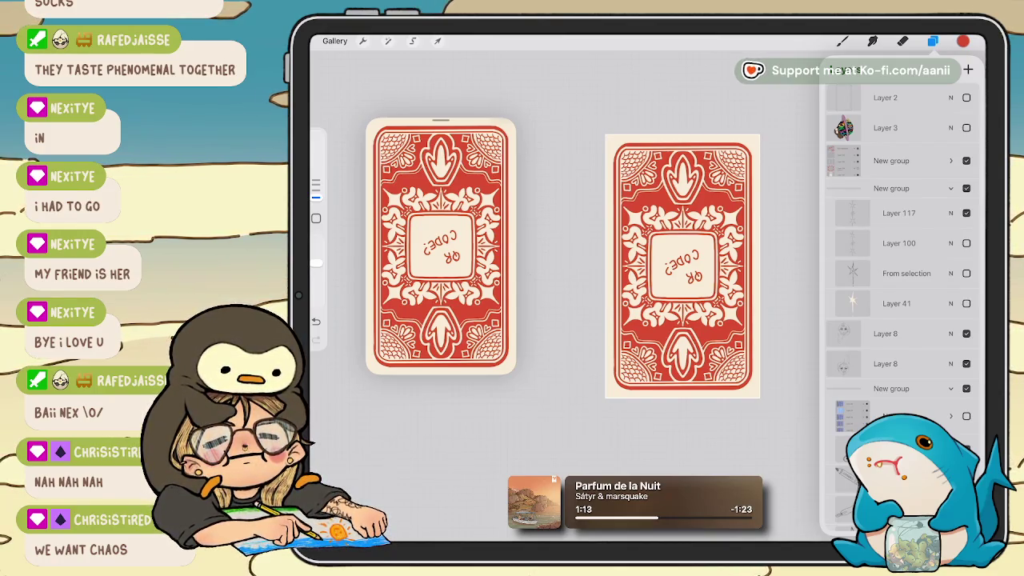
{"action": "scroll", "coordinate": [896, 304], "scroll_direction": "down", "scroll_amount": 1}
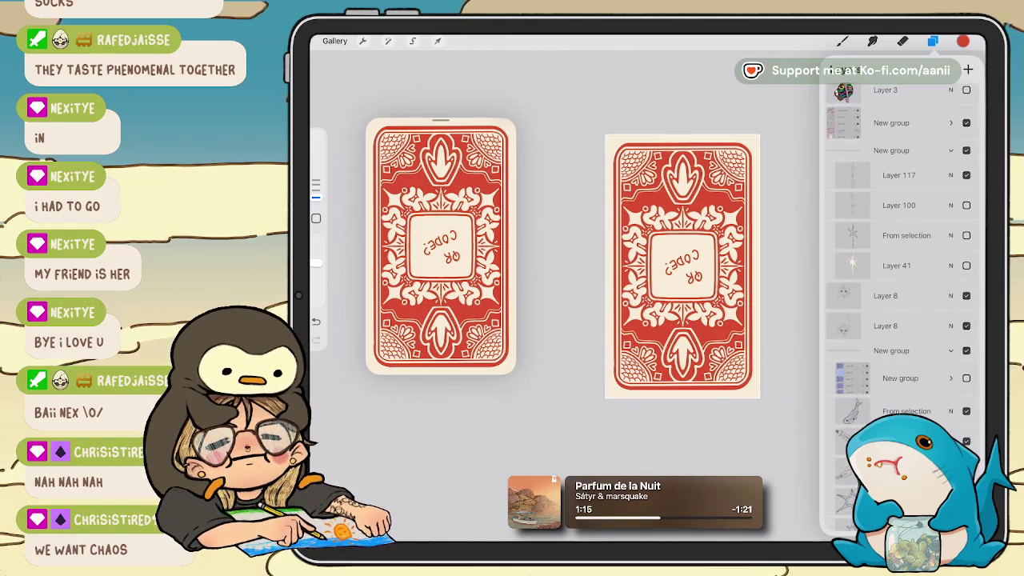
{"action": "left_click", "coordinate": [966, 122]}
{"action": "scroll", "coordinate": [904, 304], "scroll_direction": "down", "scroll_amount": 5}
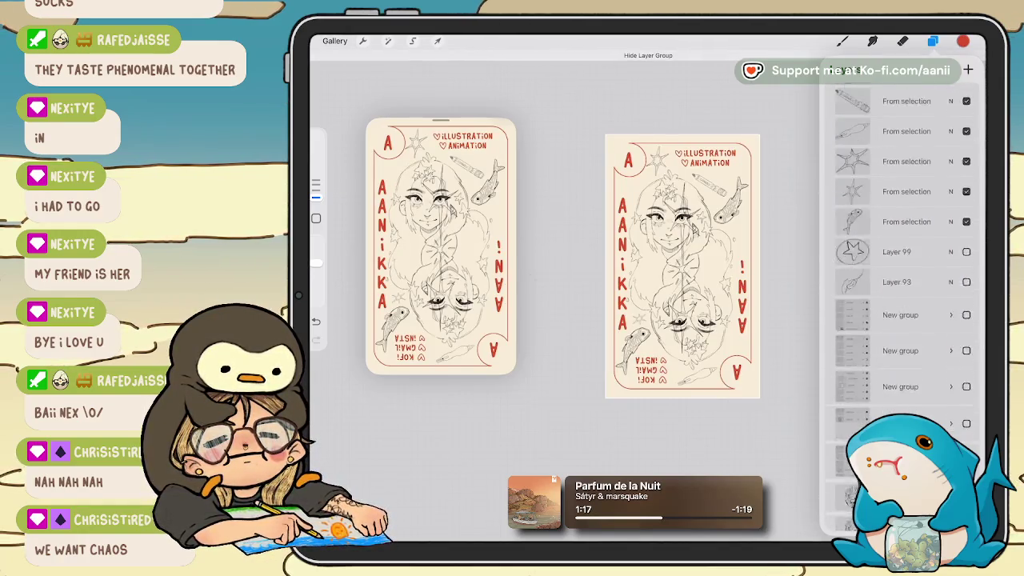
{"action": "scroll", "coordinate": [904, 304], "scroll_direction": "up", "scroll_amount": 5}
{"action": "scroll", "coordinate": [903, 304], "scroll_direction": "up", "scroll_amount": 5}
{"action": "scroll", "coordinate": [904, 304], "scroll_direction": "up", "scroll_amount": 5}
{"action": "scroll", "coordinate": [903, 304], "scroll_direction": "up", "scroll_amount": 5}
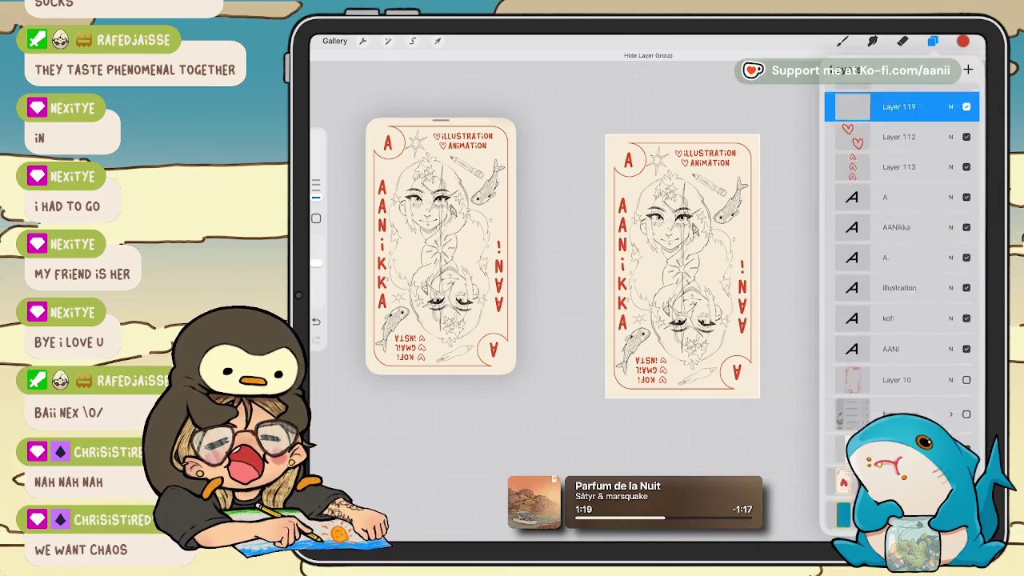
{"action": "scroll", "coordinate": [903, 304], "scroll_direction": "down", "scroll_amount": 1}
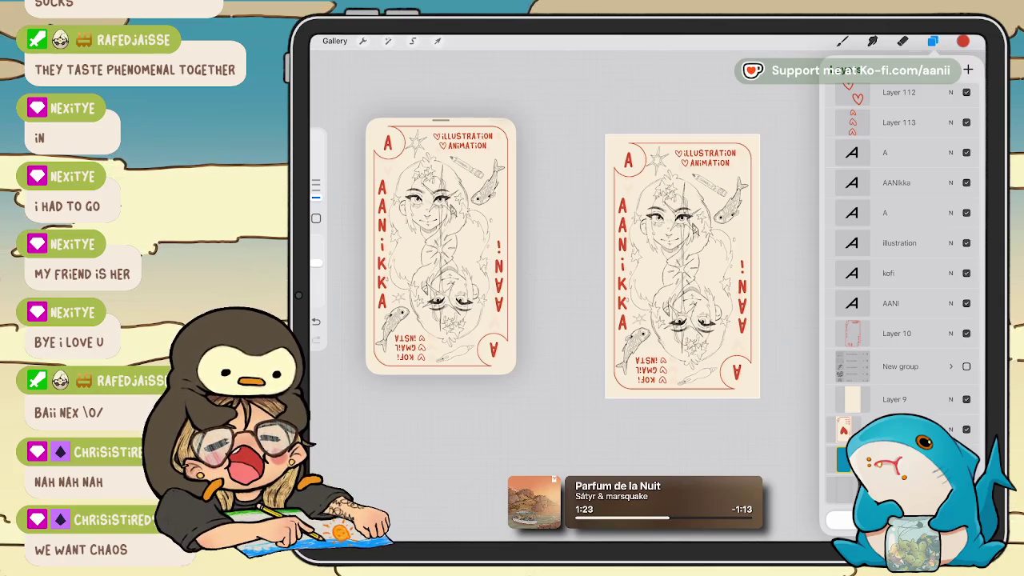
{"action": "scroll", "coordinate": [903, 304], "scroll_direction": "up", "scroll_amount": 4}
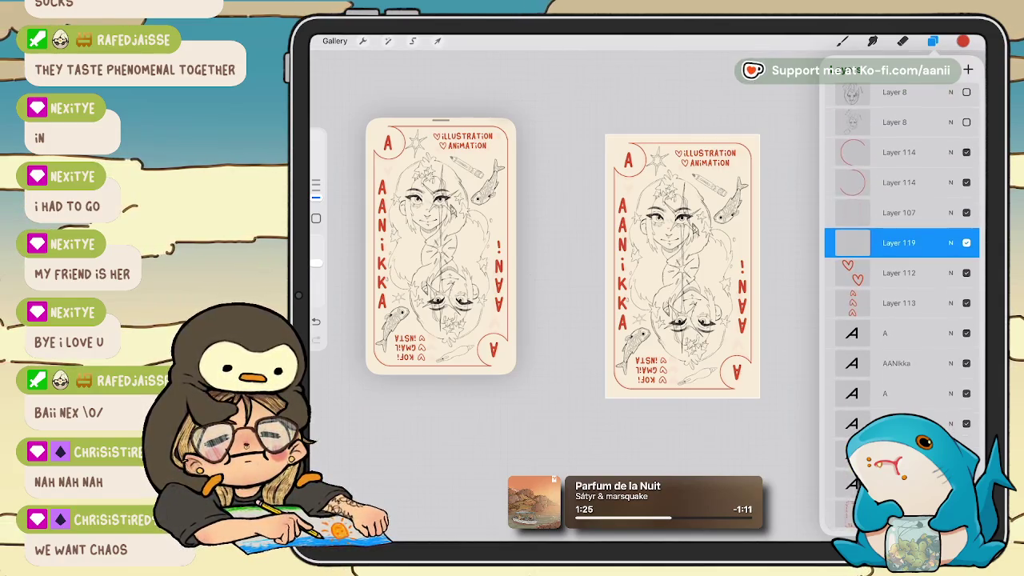
With the Lineart_original brush, draw a red-filled heart near the first A.
{"action": "left_click", "coordinate": [842, 41]}
{"action": "left_click", "coordinate": [878, 250]}
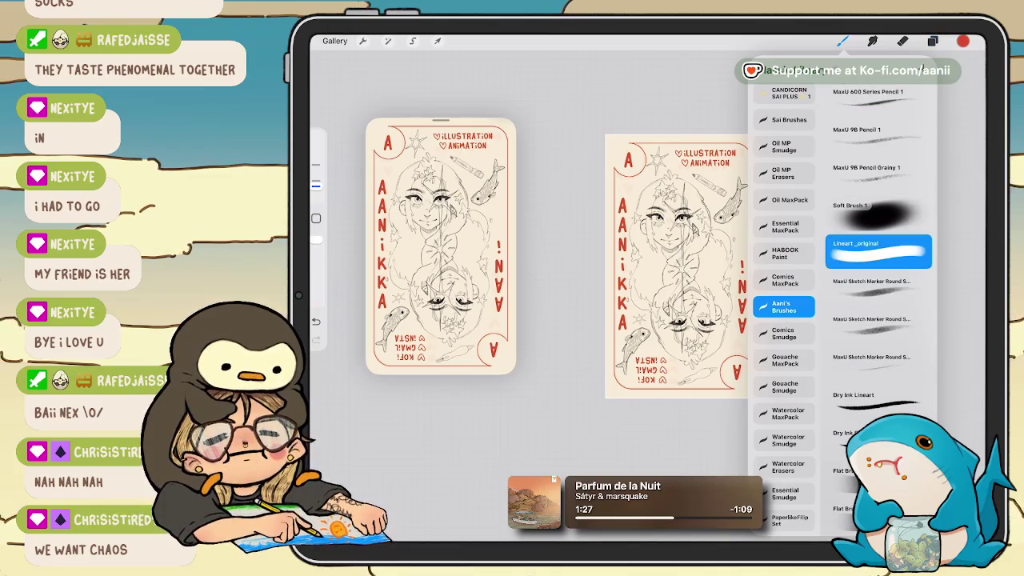
{"action": "scroll", "coordinate": [759, 296], "scroll_direction": "up", "scroll_amount": 5}
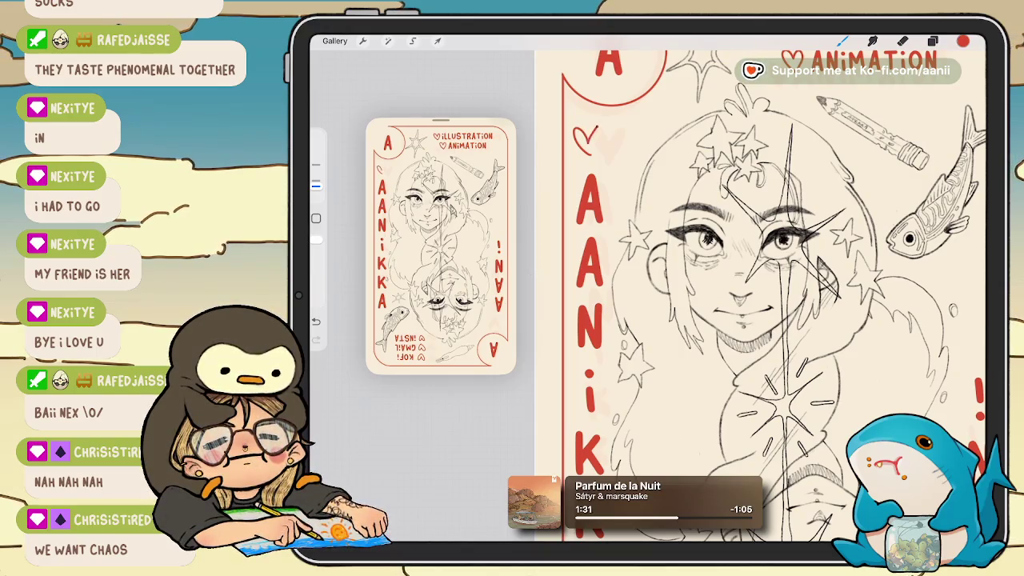
{"action": "scroll", "coordinate": [800, 296], "scroll_direction": "up", "scroll_amount": 3}
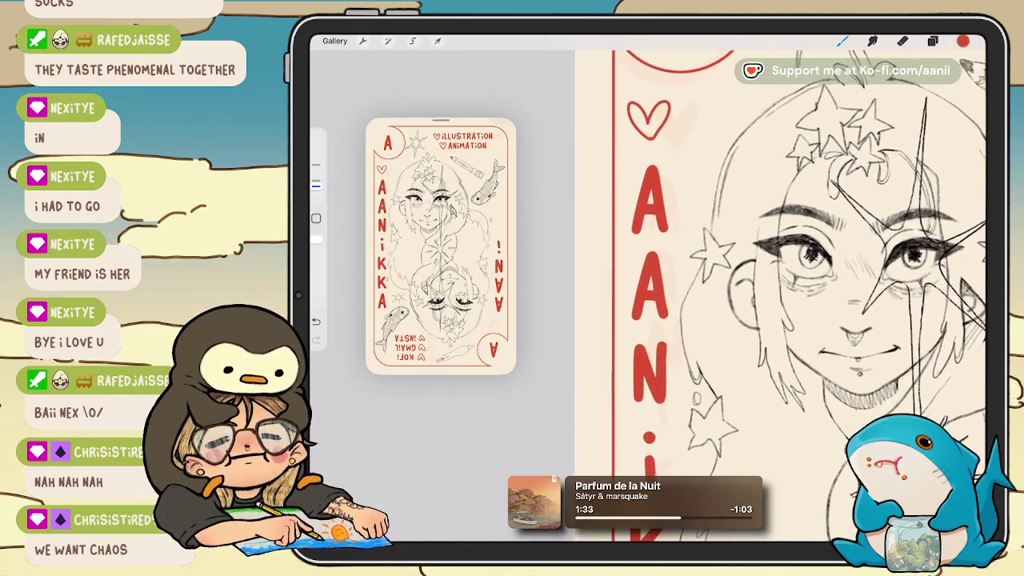
{"action": "key", "text": "ctrl+z"}
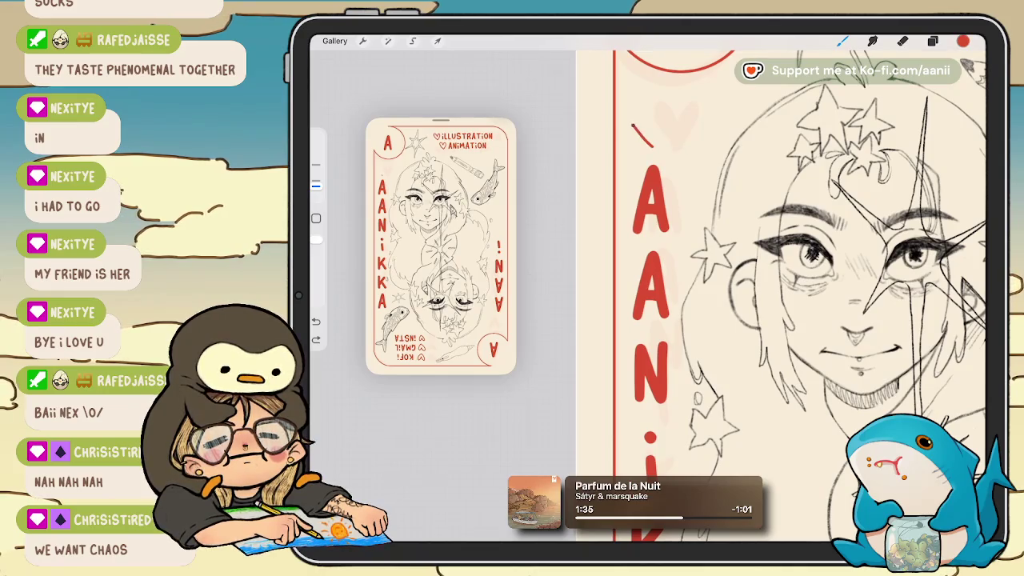
{"action": "mouse_move", "coordinate": [652, 145]}
{"action": "left_mouse_down"}
{"action": "mouse_move", "coordinate": [652, 112]}
{"action": "mouse_move", "coordinate": [652, 145]}
{"action": "left_mouse_up"}
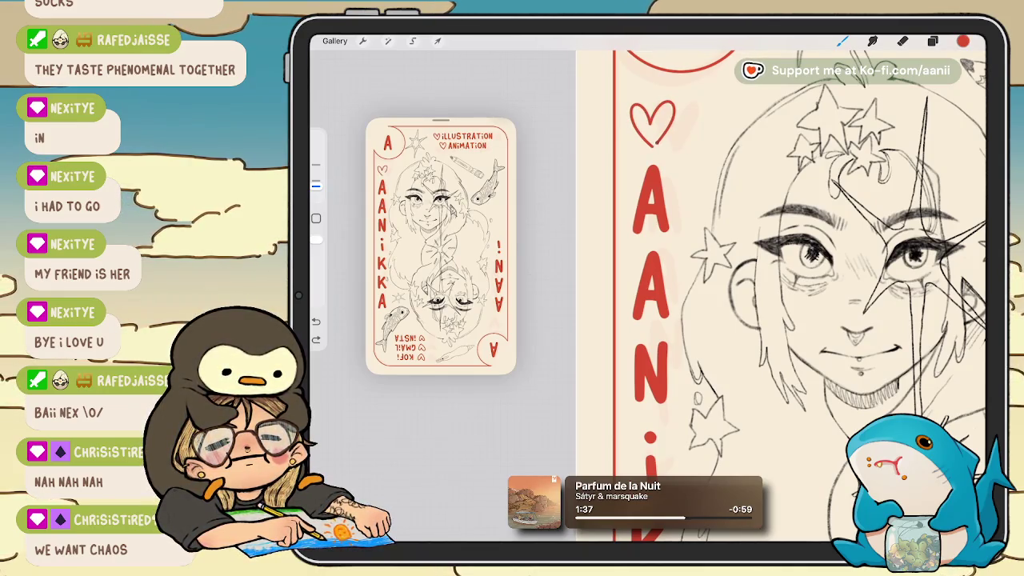
{"action": "left_click_drag", "start_coordinate": [963, 40], "coordinate": [661, 119]}
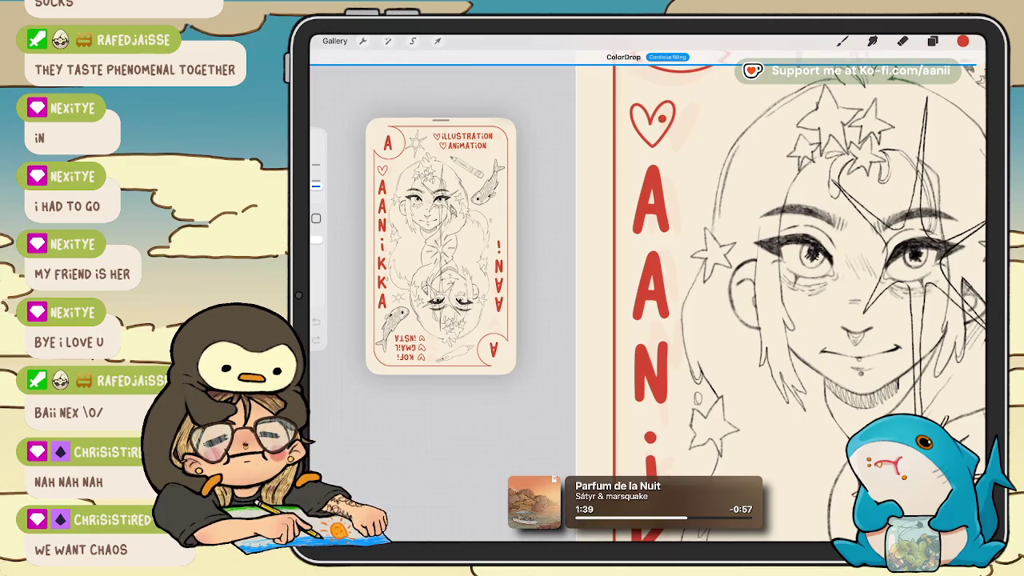
Draw a second heart beside the big red A and fill it solid red.
{"action": "scroll", "coordinate": [760, 288], "scroll_direction": "down", "scroll_amount": 5}
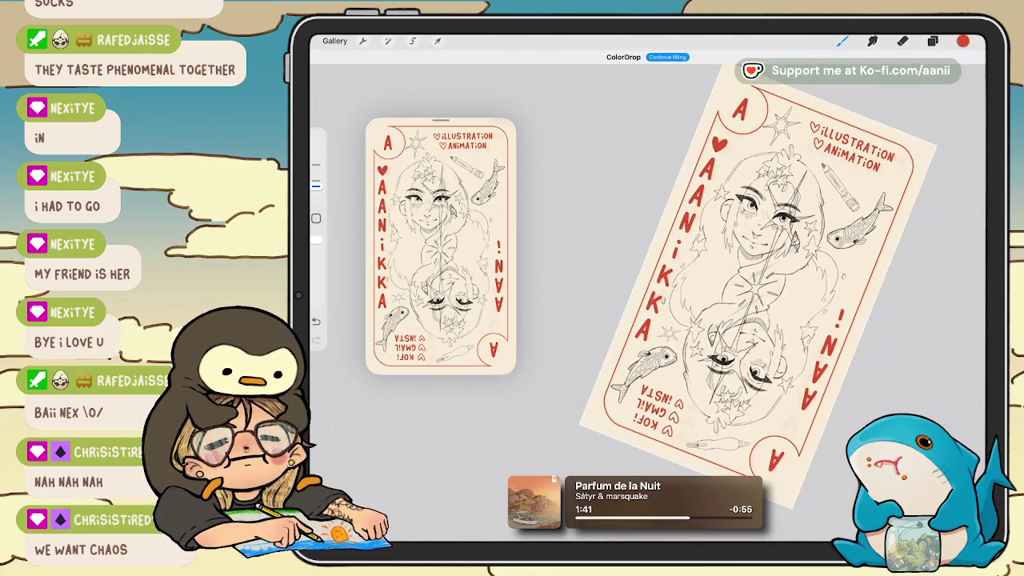
{"action": "scroll", "coordinate": [759, 304], "scroll_direction": "up", "scroll_amount": 5}
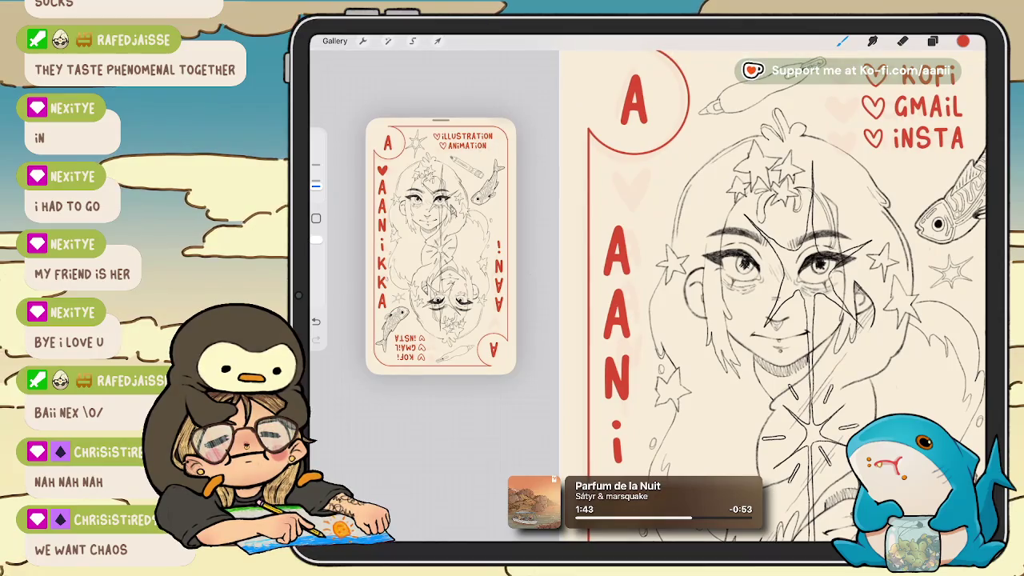
{"action": "left_click_drag", "start_coordinate": [596, 184], "coordinate": [616, 210]}
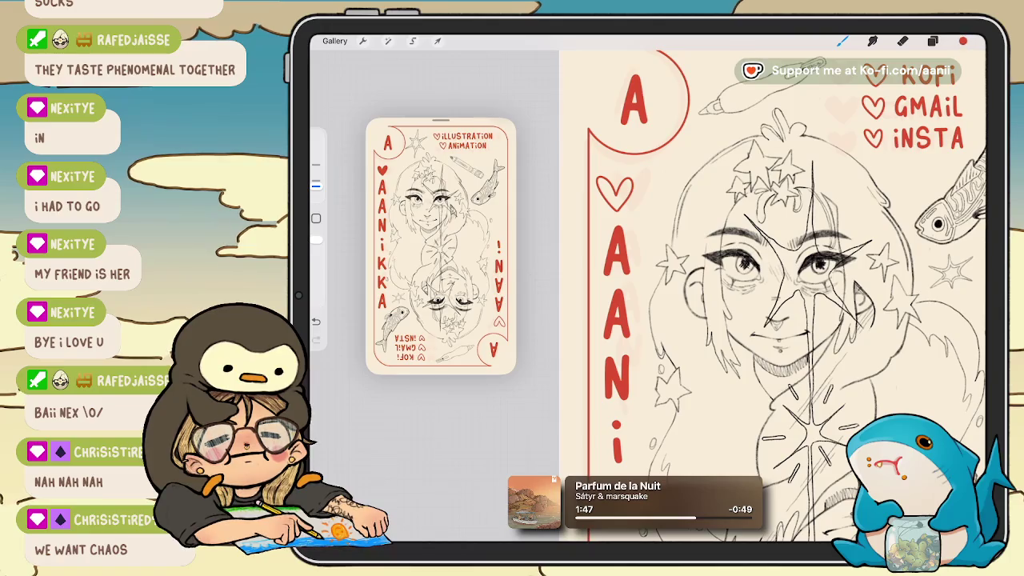
{"action": "left_click_drag", "start_coordinate": [963, 41], "coordinate": [647, 186]}
{"action": "left_click", "coordinate": [614, 193]}
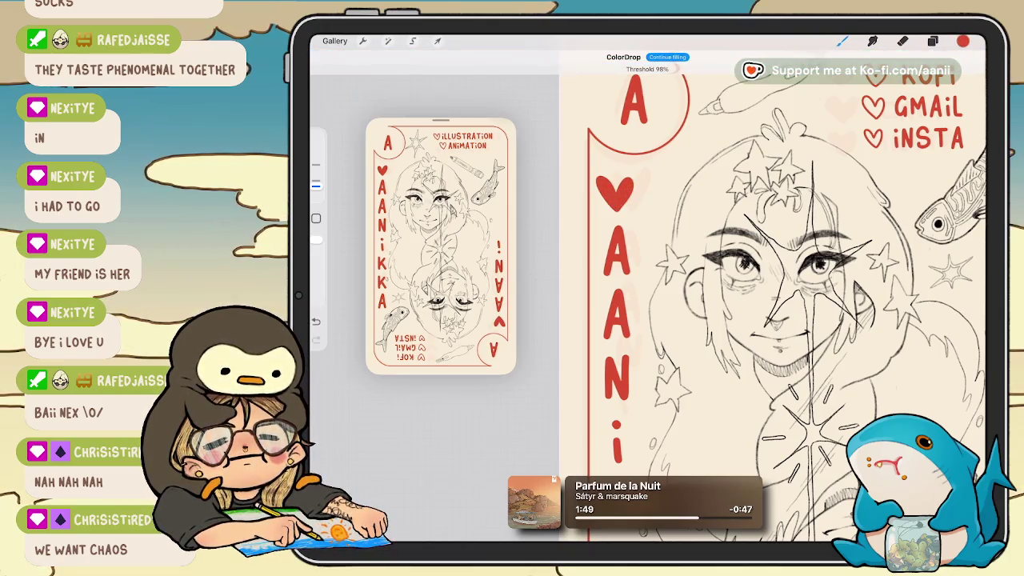
{"action": "scroll", "coordinate": [783, 304], "scroll_direction": "down", "scroll_amount": 5}
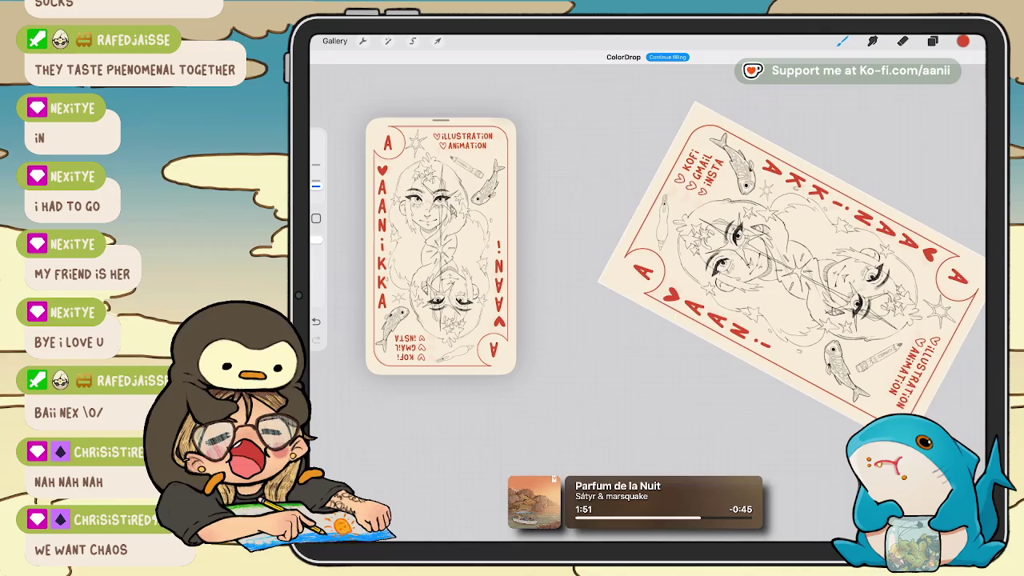
{"action": "scroll", "coordinate": [784, 256], "scroll_direction": "up", "scroll_amount": 2}
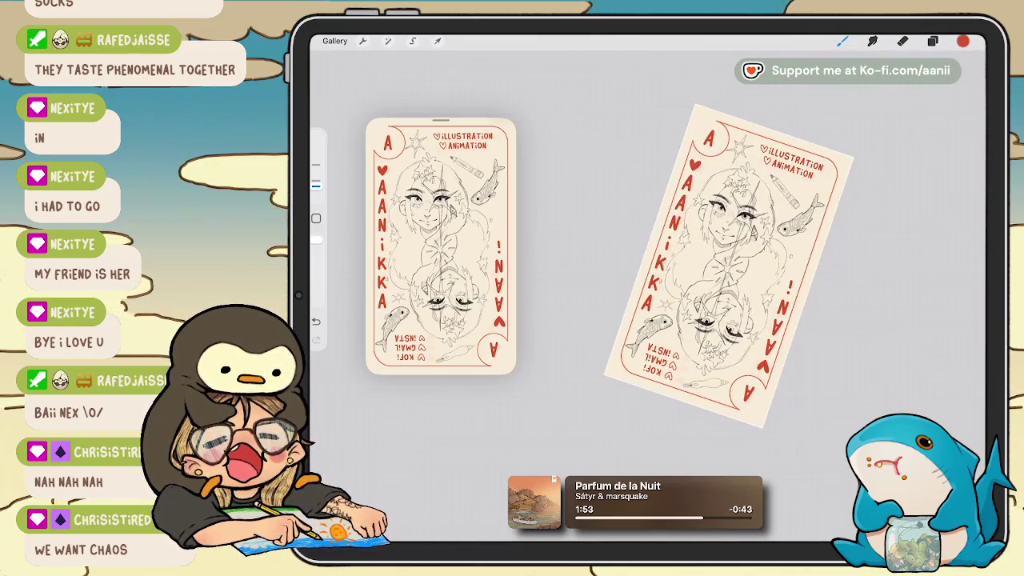
{"action": "scroll", "coordinate": [704, 256], "scroll_direction": "up", "scroll_amount": 3}
{"action": "scroll", "coordinate": [704, 256], "scroll_direction": "up", "scroll_amount": 2}
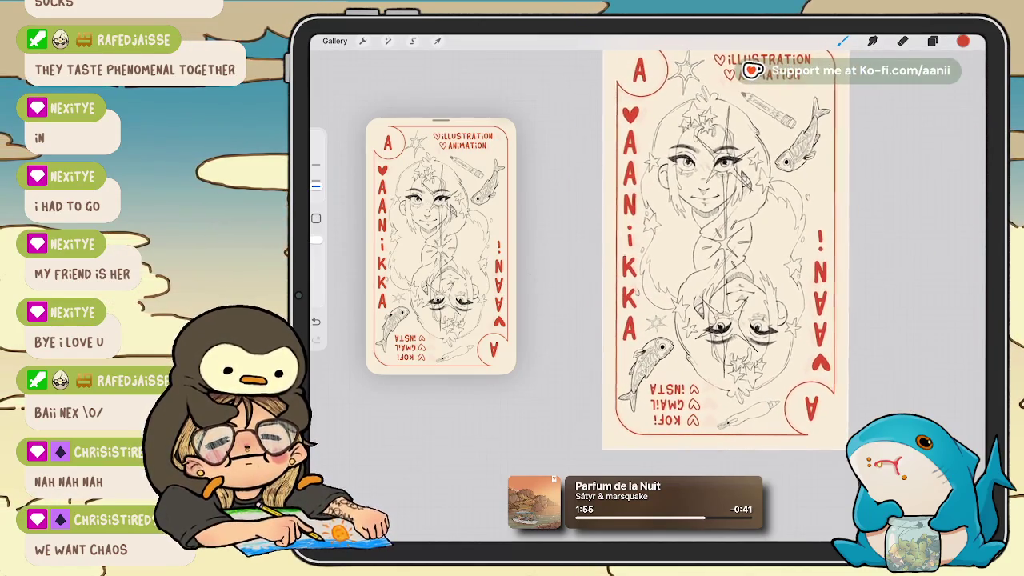
{"action": "scroll", "coordinate": [727, 255], "scroll_direction": "down", "scroll_amount": 2}
{"action": "scroll", "coordinate": [723, 260], "scroll_direction": "down", "scroll_amount": 3}
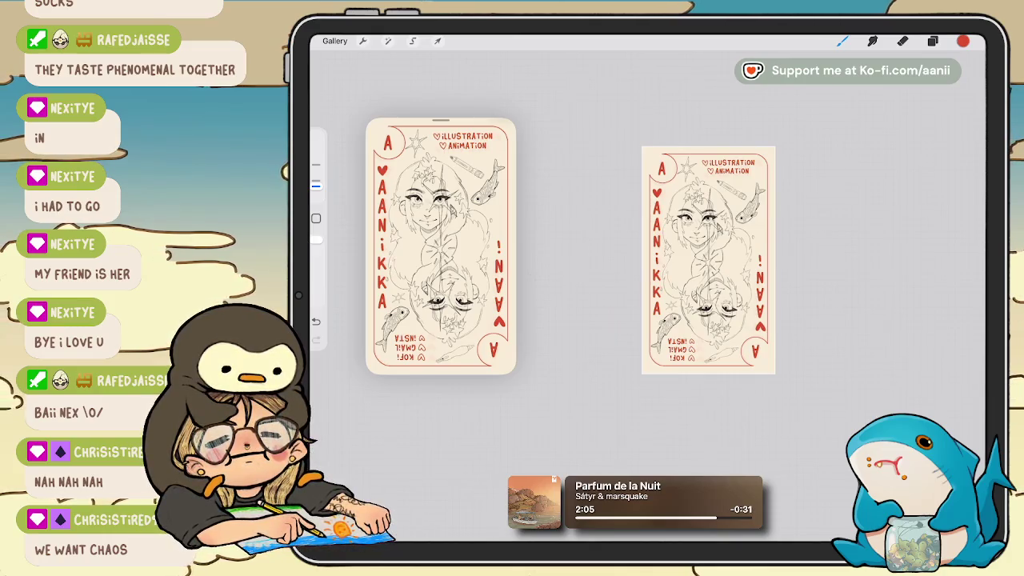
Select Layer 41, the star sparkle layer, from the layer list.
{"action": "left_click", "coordinate": [932, 41]}
{"action": "scroll", "coordinate": [901, 303], "scroll_direction": "up", "scroll_amount": 10}
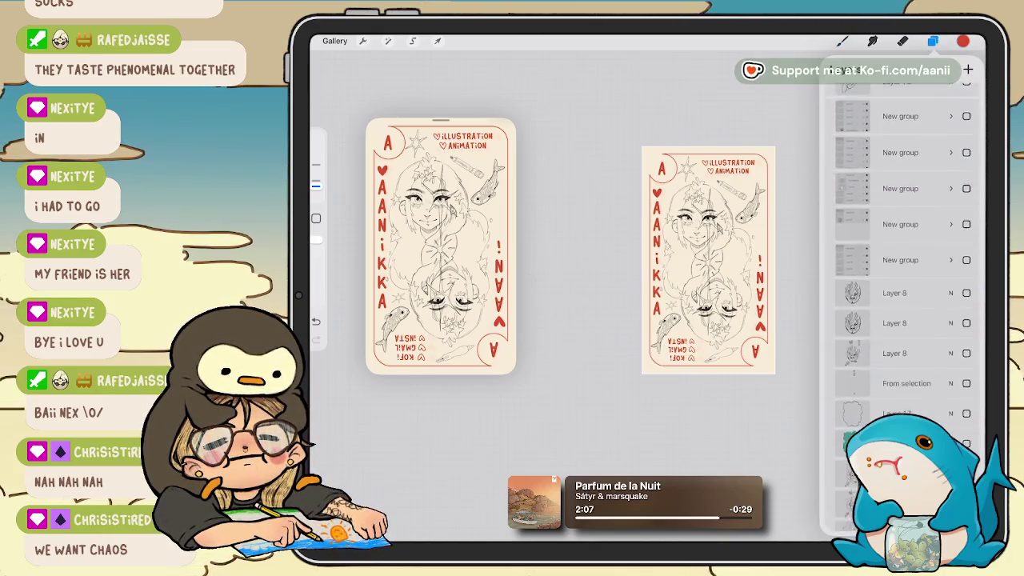
{"action": "scroll", "coordinate": [901, 304], "scroll_direction": "up", "scroll_amount": 5}
{"action": "scroll", "coordinate": [901, 303], "scroll_direction": "up", "scroll_amount": 3}
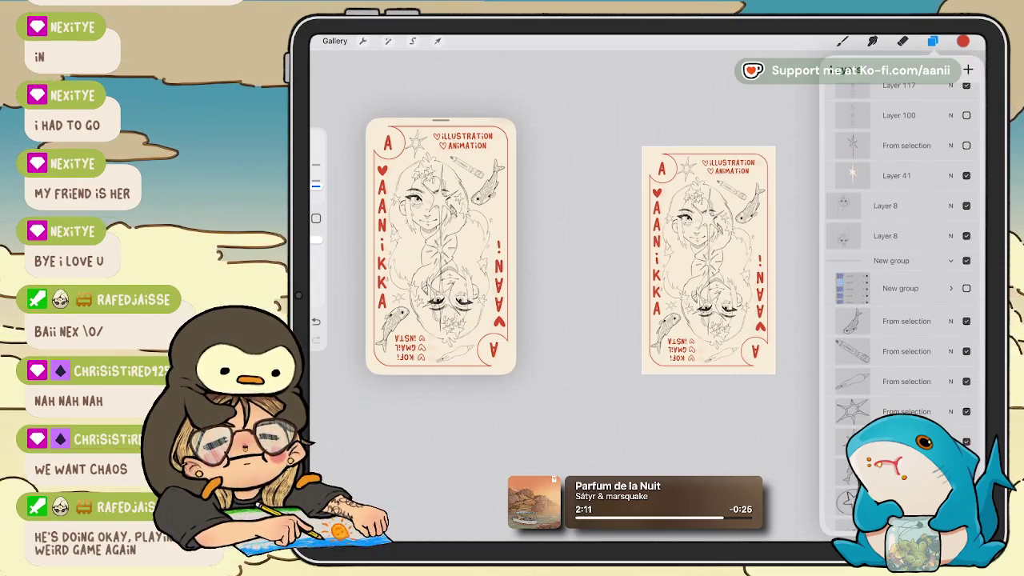
{"action": "left_click", "coordinate": [896, 175]}
{"action": "scroll", "coordinate": [695, 296], "scroll_direction": "up", "scroll_amount": 5}
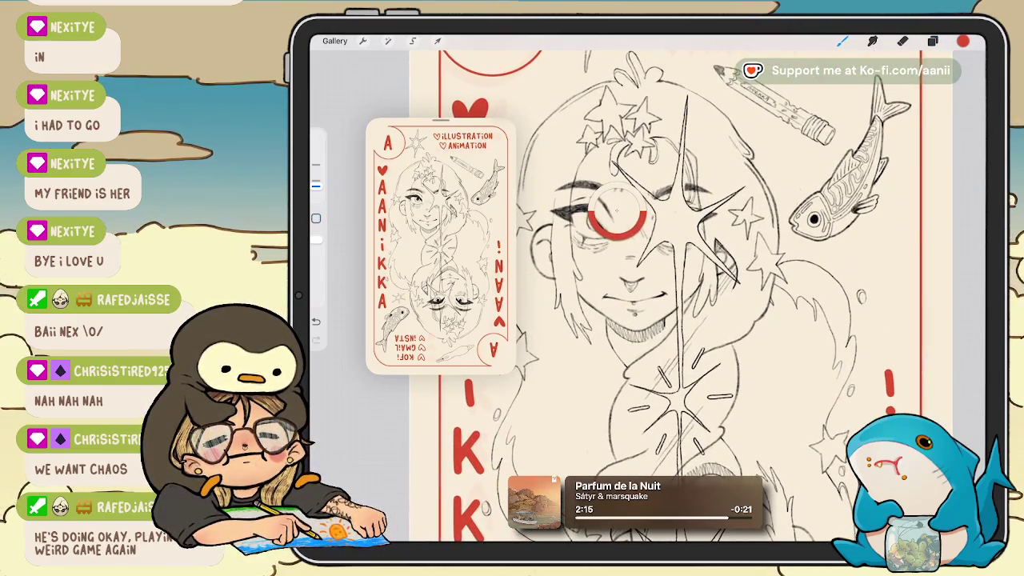
{"action": "scroll", "coordinate": [695, 296], "scroll_direction": "up", "scroll_amount": 3}
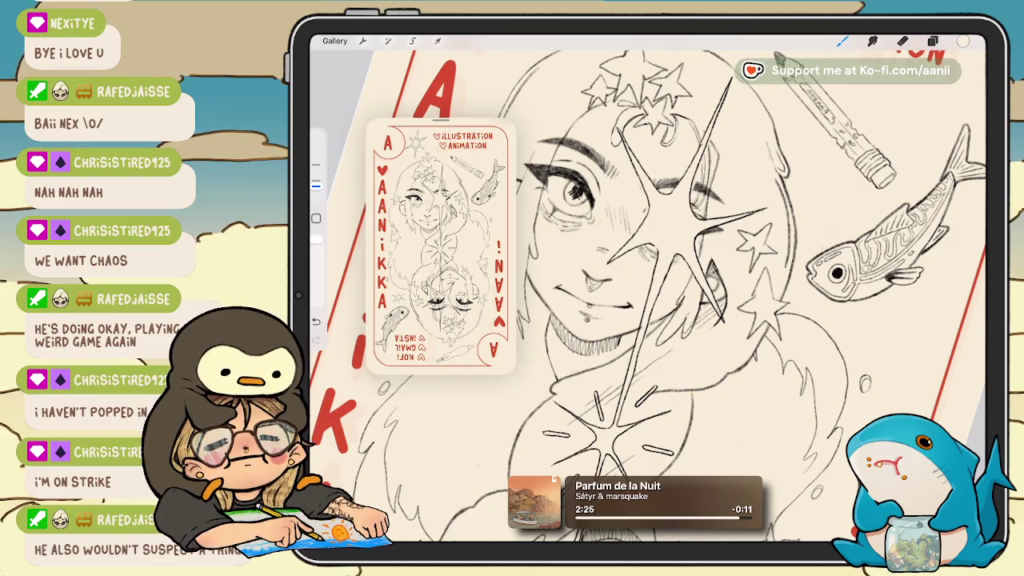
{"action": "left_click_drag", "start_coordinate": [647, 288], "coordinate": [647, 288]}
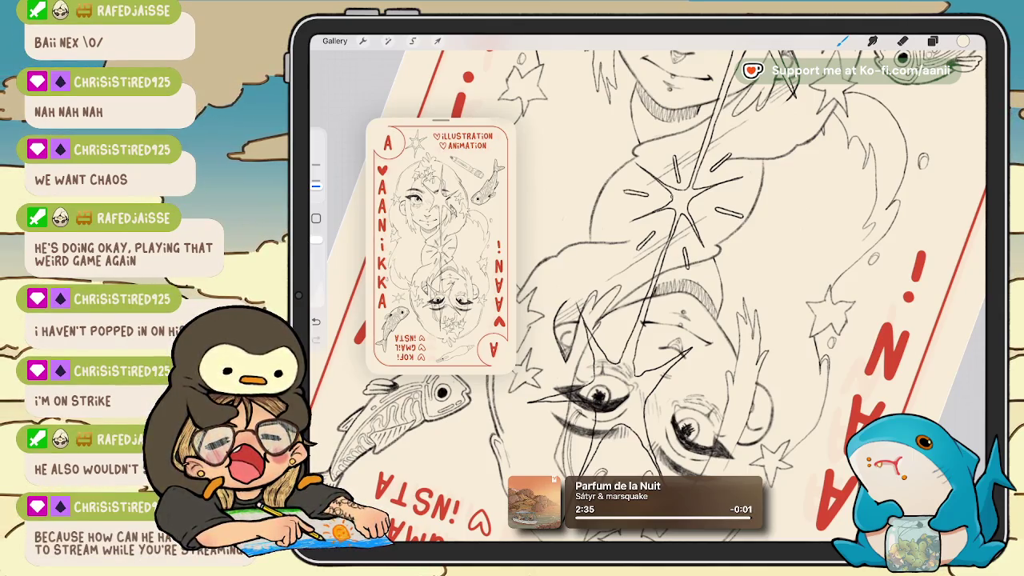
{"action": "scroll", "coordinate": [648, 296], "scroll_direction": "up", "scroll_amount": 2}
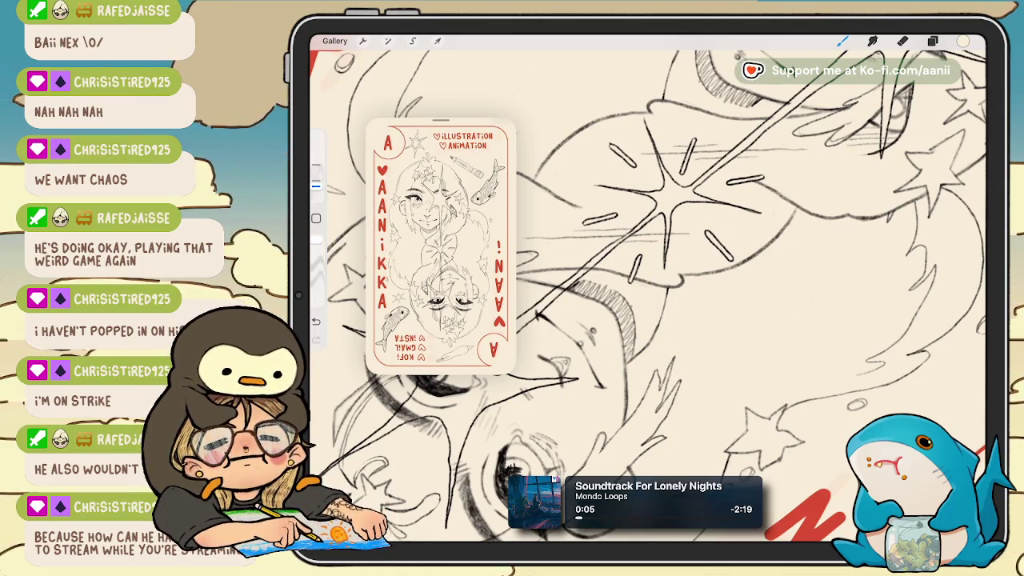
{"action": "scroll", "coordinate": [648, 288], "scroll_direction": "up", "scroll_amount": 5}
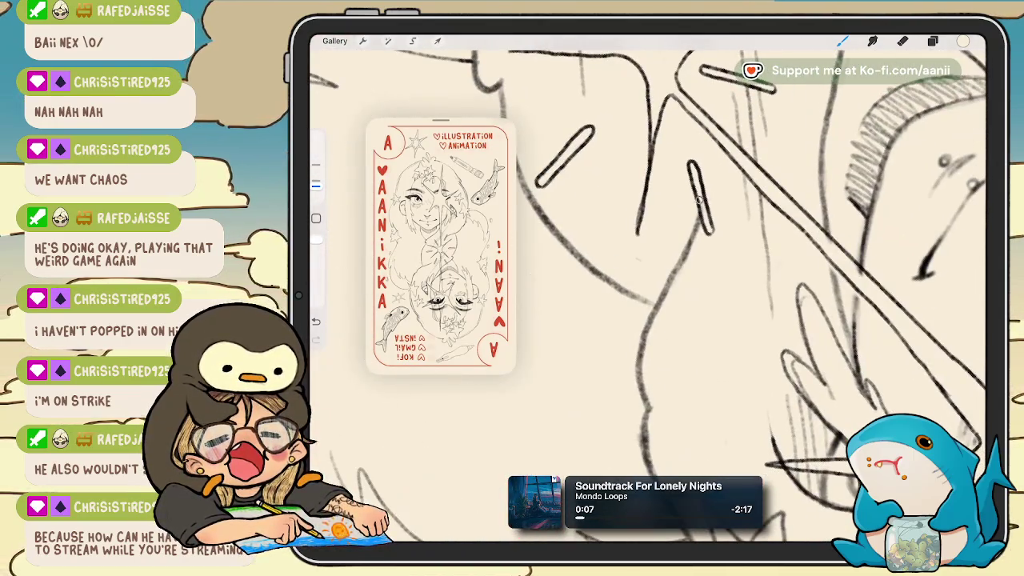
{"action": "scroll", "coordinate": [647, 288], "scroll_direction": "down", "scroll_amount": 5}
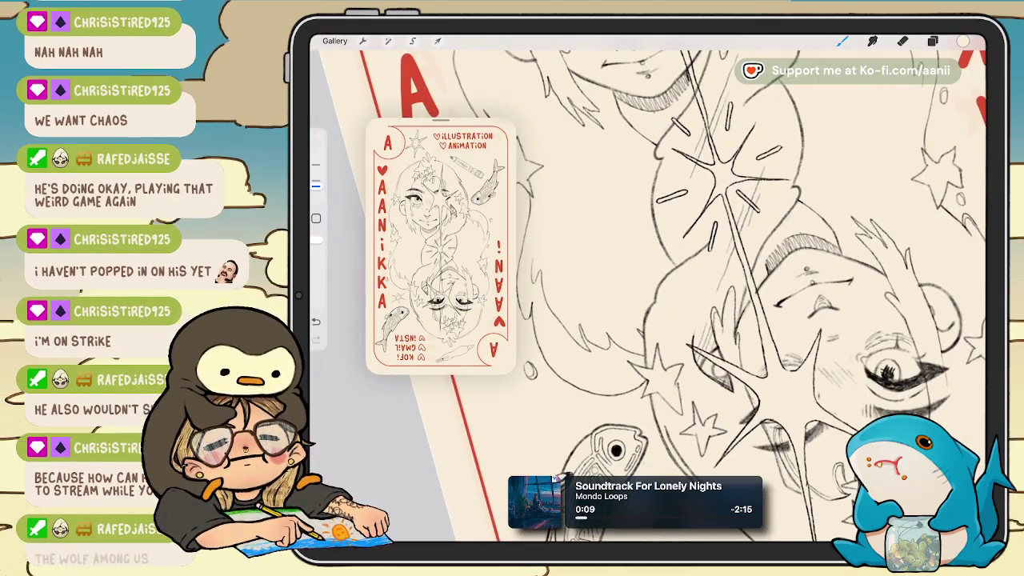
{"action": "scroll", "coordinate": [647, 288], "scroll_direction": "up", "scroll_amount": 3}
{"action": "scroll", "coordinate": [648, 288], "scroll_direction": "up", "scroll_amount": 2}
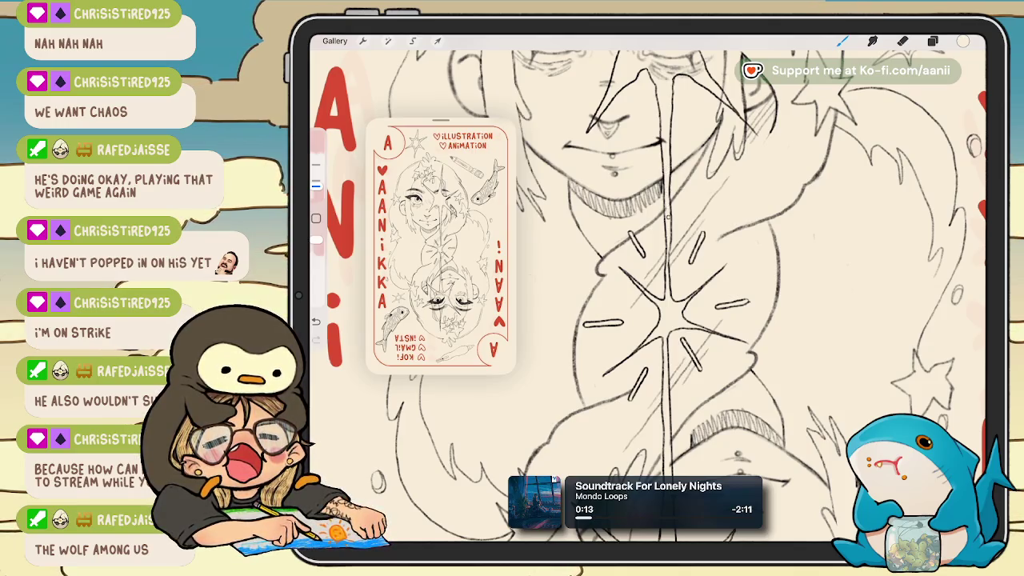
{"action": "scroll", "coordinate": [647, 287], "scroll_direction": "down", "scroll_amount": 1}
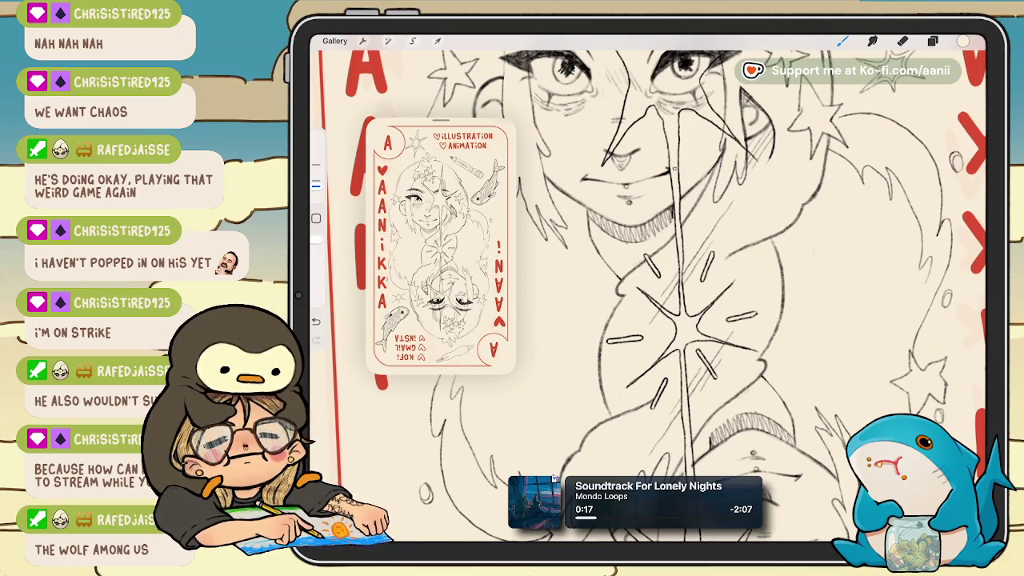
{"action": "scroll", "coordinate": [648, 288], "scroll_direction": "up", "scroll_amount": 1}
{"action": "scroll", "coordinate": [647, 288], "scroll_direction": "up", "scroll_amount": 1}
{"action": "scroll", "coordinate": [647, 288], "scroll_direction": "up", "scroll_amount": 1}
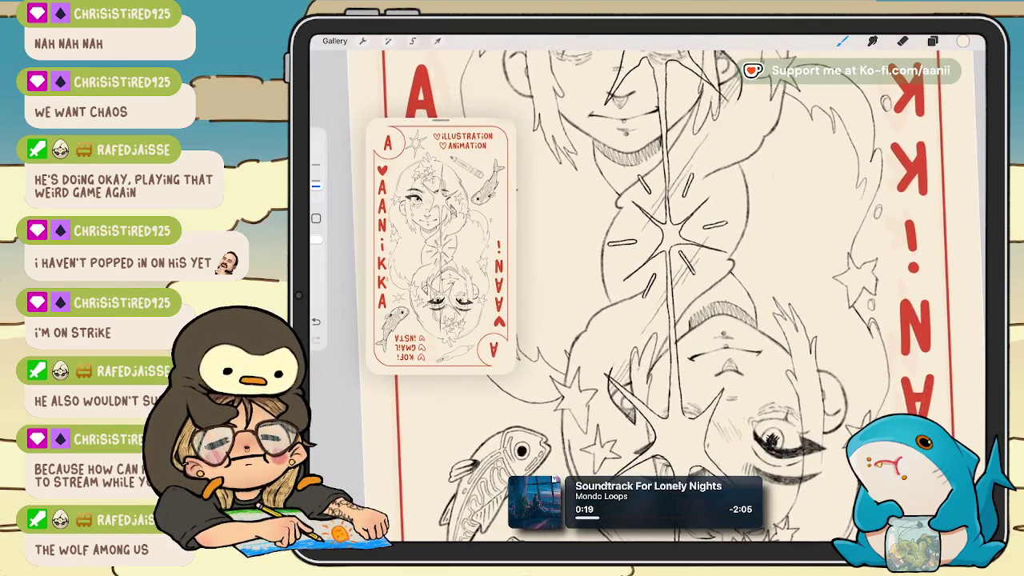
{"action": "scroll", "coordinate": [648, 288], "scroll_direction": "up", "scroll_amount": 1}
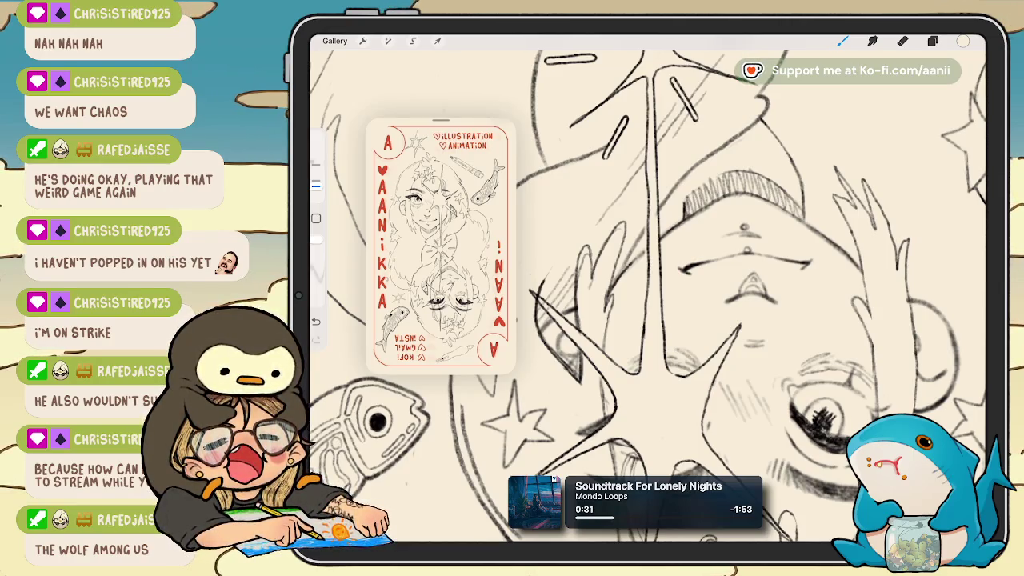
Turn the face upright, undo two bad strokes, and redraw ink around the star's upper point.
{"action": "left_click_drag", "start_coordinate": [720, 320], "coordinate": [792, 264]}
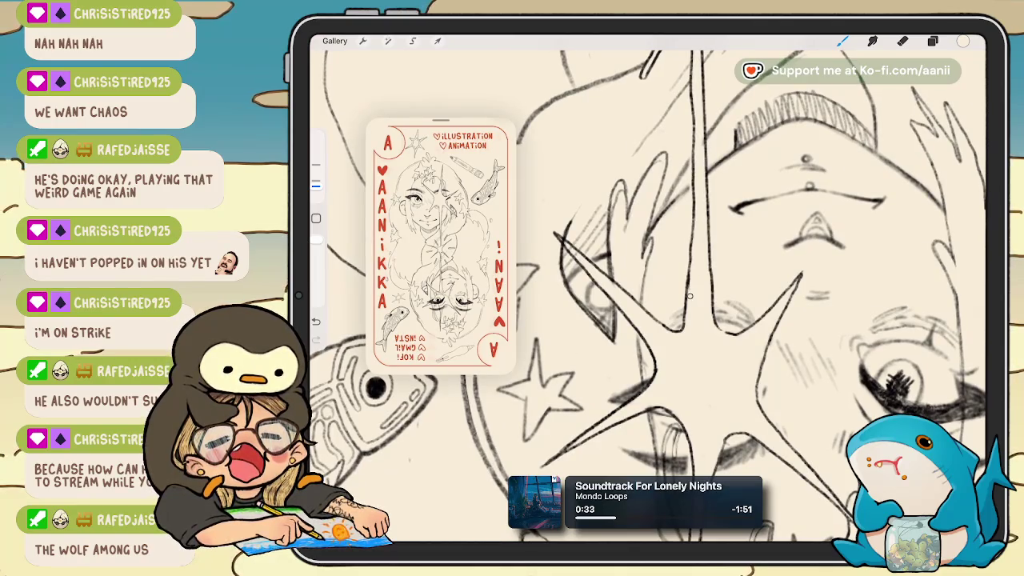
{"action": "left_click_drag", "start_coordinate": [648, 288], "coordinate": [703, 228]}
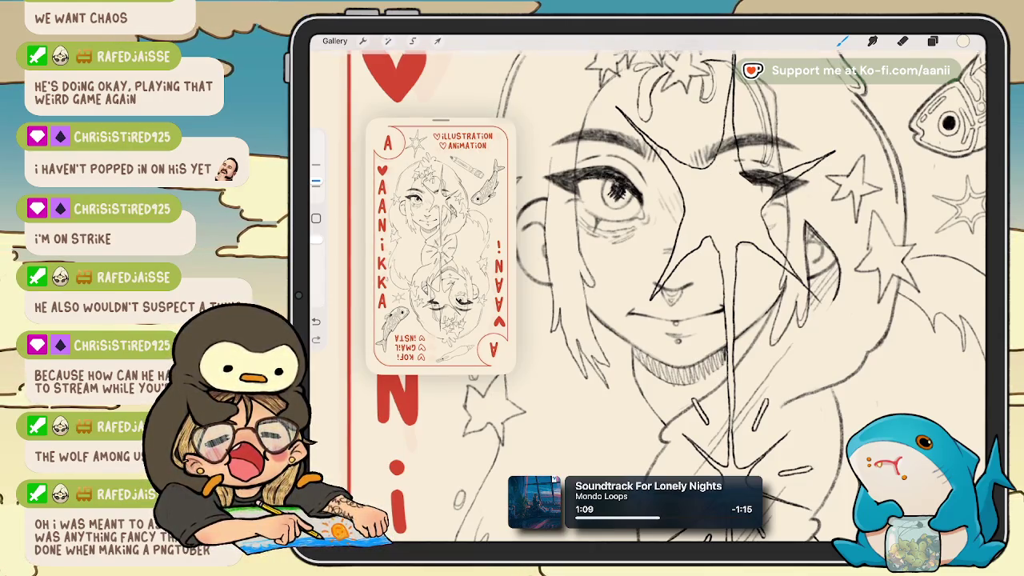
{"action": "left_click_drag", "start_coordinate": [672, 304], "coordinate": [664, 292]}
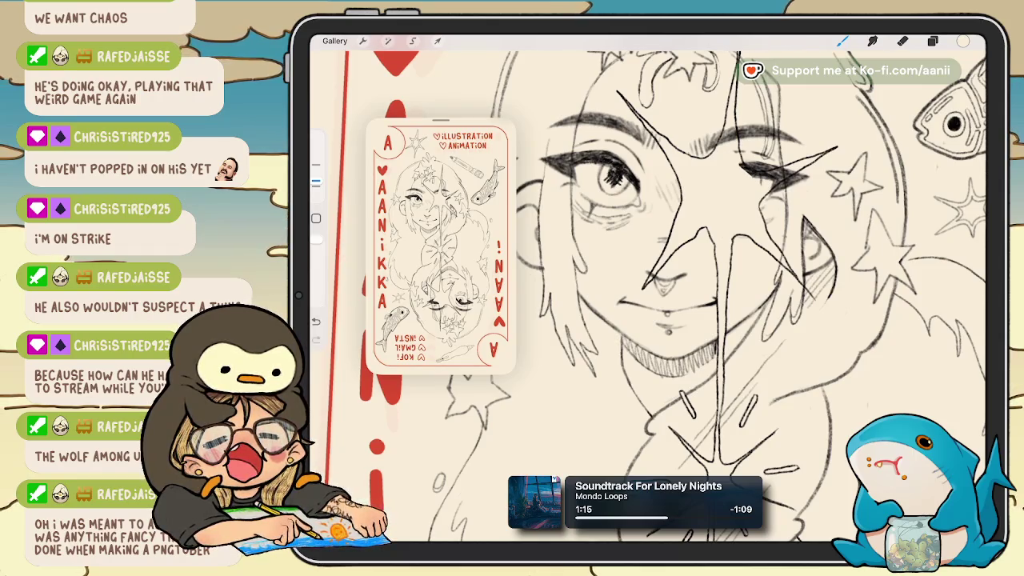
{"action": "key", "text": "ctrl+z"}
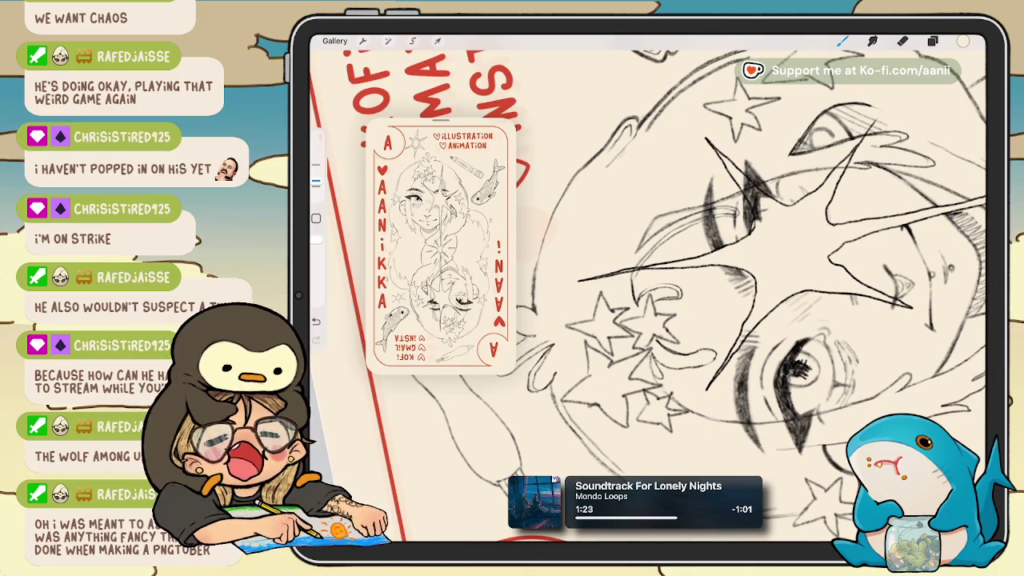
{"action": "key", "text": "ctrl+z"}
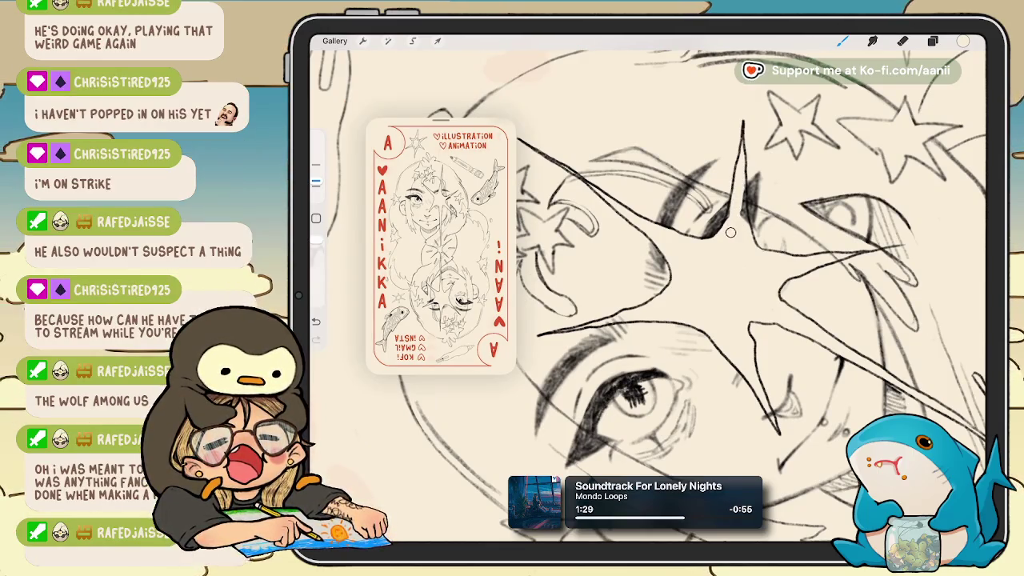
{"action": "left_click_drag", "start_coordinate": [737, 177], "coordinate": [732, 215]}
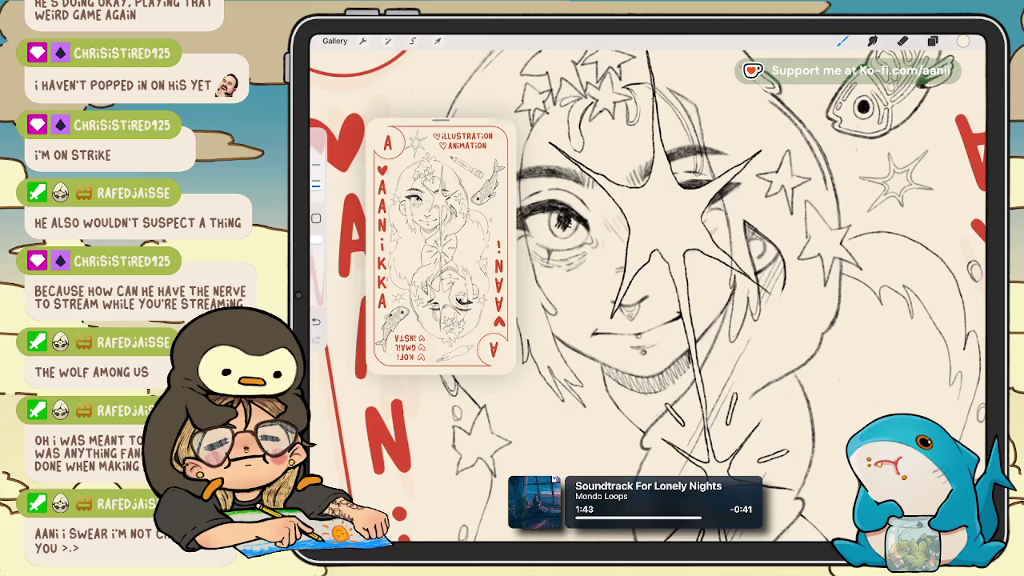
{"action": "scroll", "coordinate": [648, 295], "scroll_direction": "down", "scroll_amount": 5}
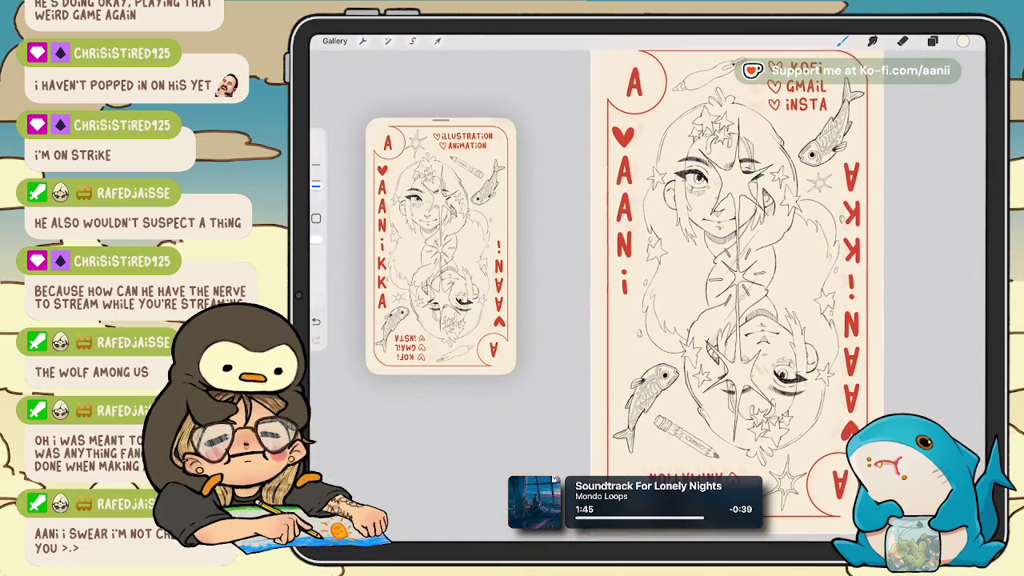
{"action": "scroll", "coordinate": [696, 264], "scroll_direction": "down", "scroll_amount": 3}
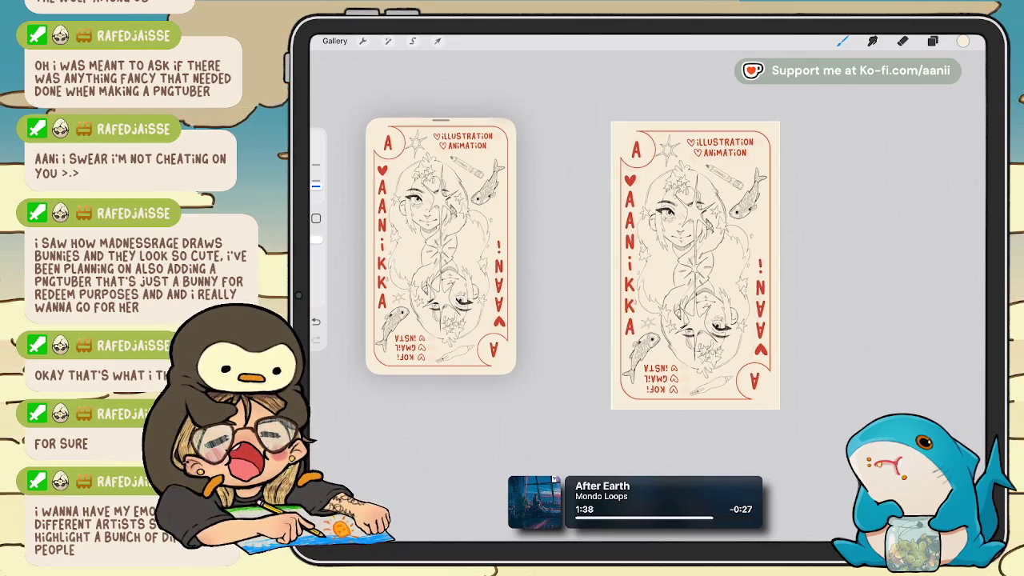
Hide Layer 10 and a layer near the bottom of the stack.
{"action": "left_click", "coordinate": [932, 41]}
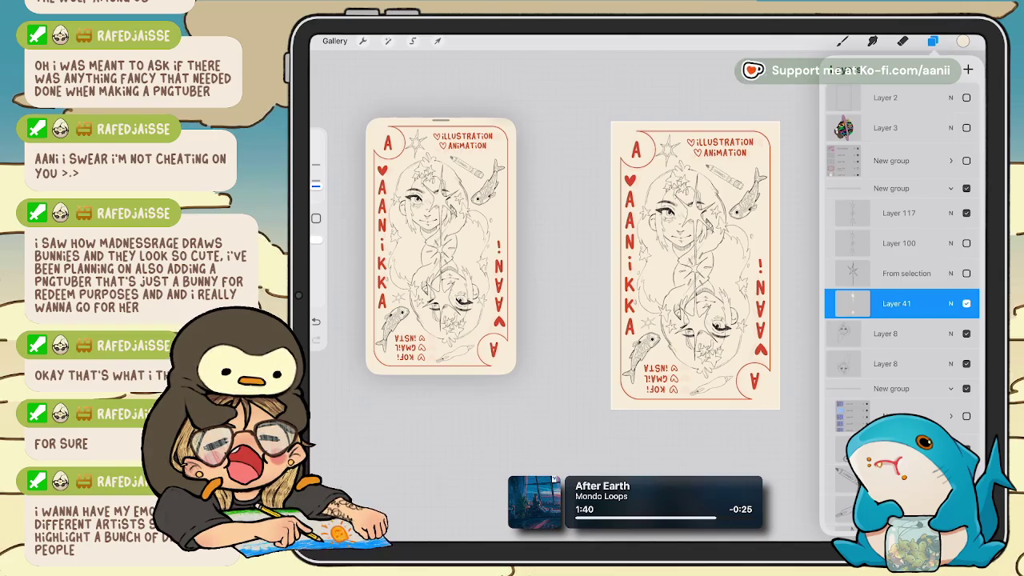
{"action": "scroll", "coordinate": [903, 280], "scroll_direction": "down", "scroll_amount": 5}
{"action": "scroll", "coordinate": [904, 280], "scroll_direction": "down", "scroll_amount": 5}
{"action": "scroll", "coordinate": [903, 280], "scroll_direction": "down", "scroll_amount": 5}
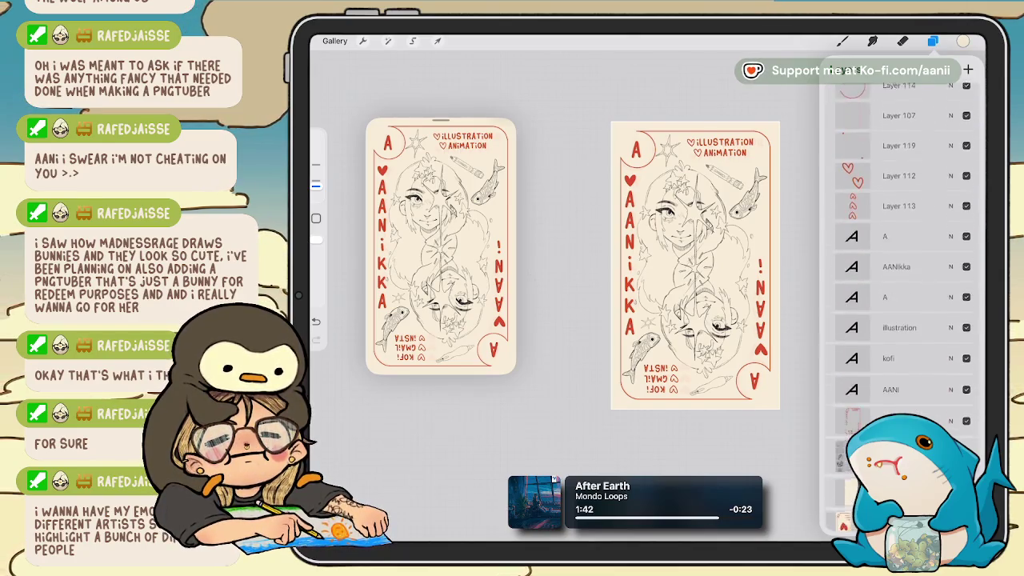
{"action": "scroll", "coordinate": [904, 280], "scroll_direction": "down", "scroll_amount": 2}
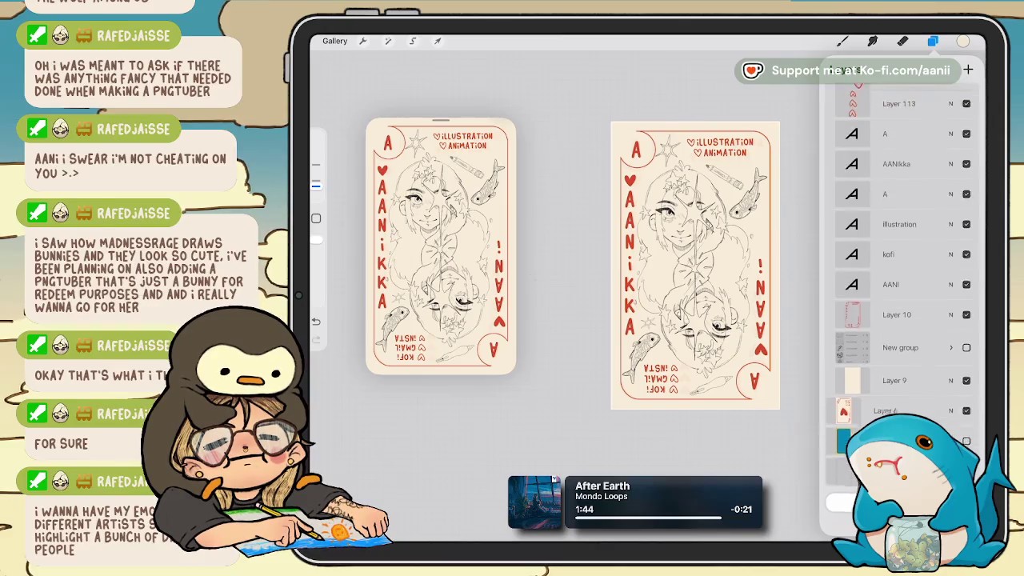
{"action": "left_click", "coordinate": [966, 428]}
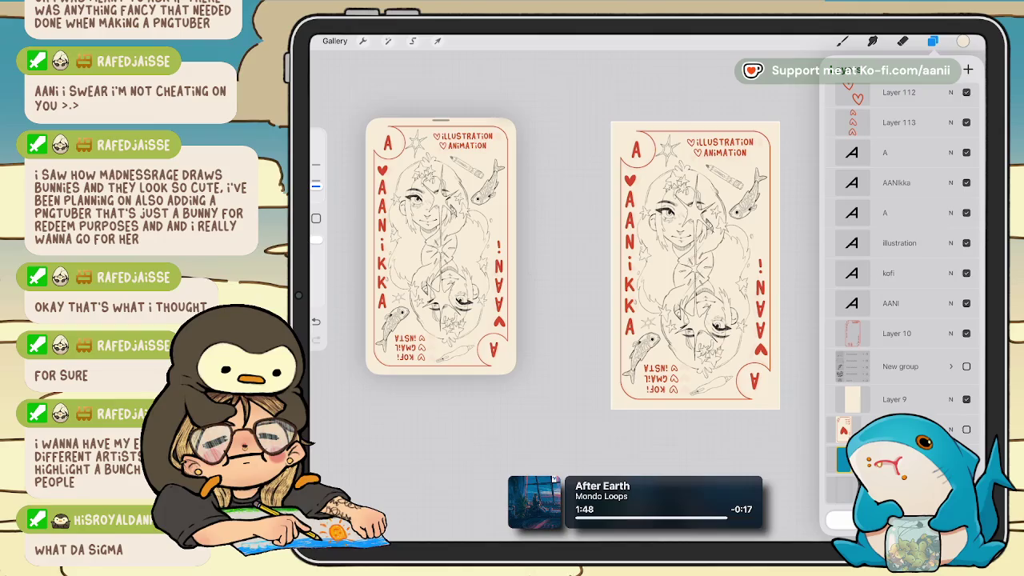
{"action": "left_click", "coordinate": [966, 333]}
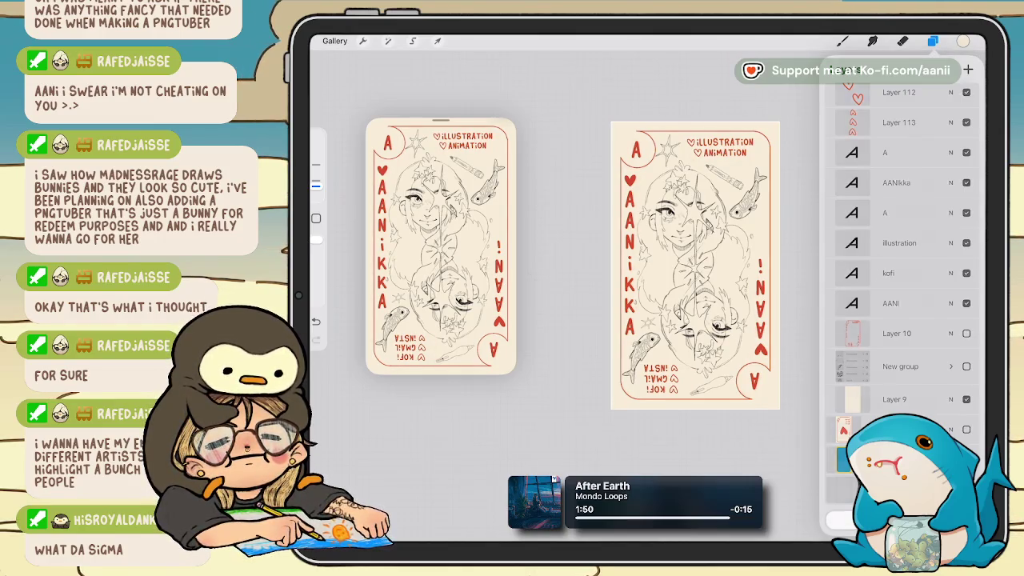
{"action": "left_click", "coordinate": [932, 41]}
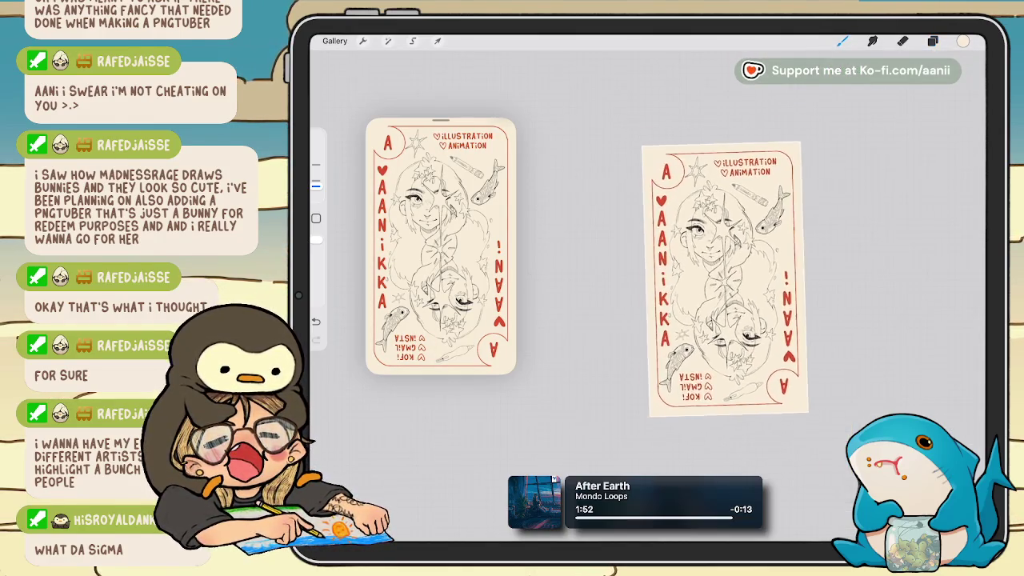
Rotate the card view halfway around and enlarge it to fill the canvas.
{"action": "left_click_drag", "start_coordinate": [695, 265], "coordinate": [717, 280]}
{"action": "left_click_drag", "start_coordinate": [717, 176], "coordinate": [714, 416]}
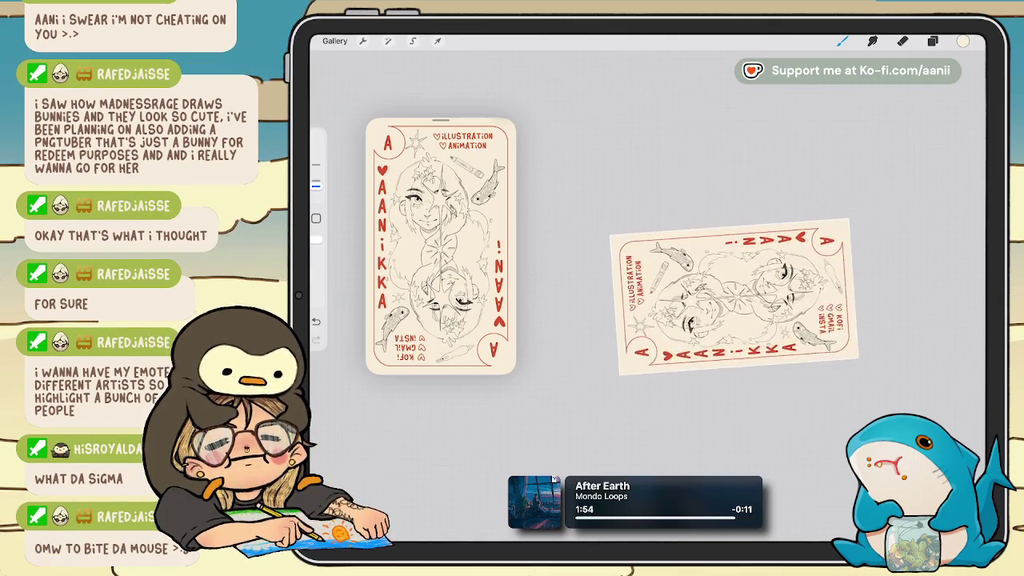
{"action": "left_click_drag", "start_coordinate": [714, 294], "coordinate": [698, 298]}
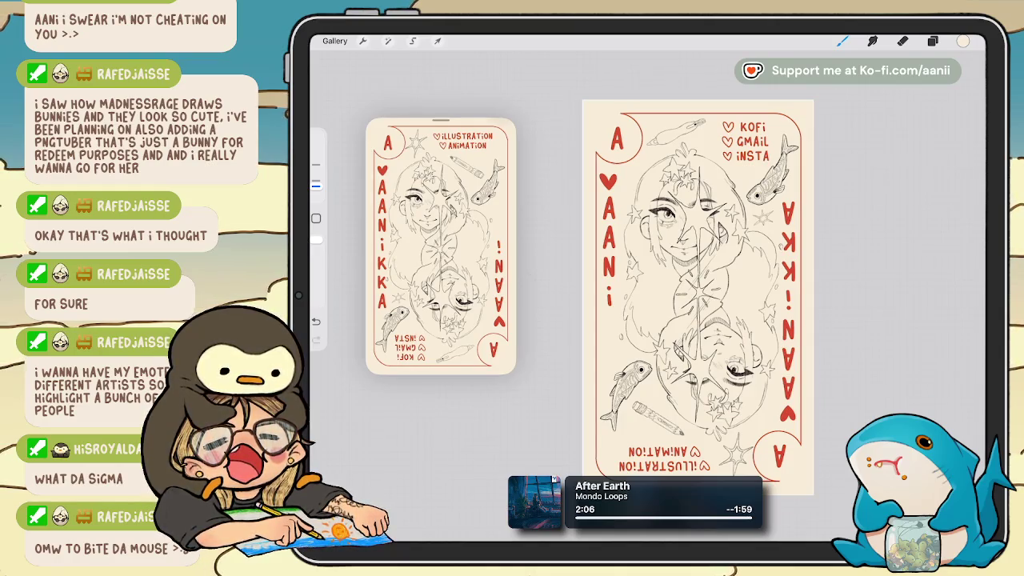
Switch layer visibility to show the ornate red card back with its QR CODE? panel.
{"action": "left_click", "coordinate": [932, 41]}
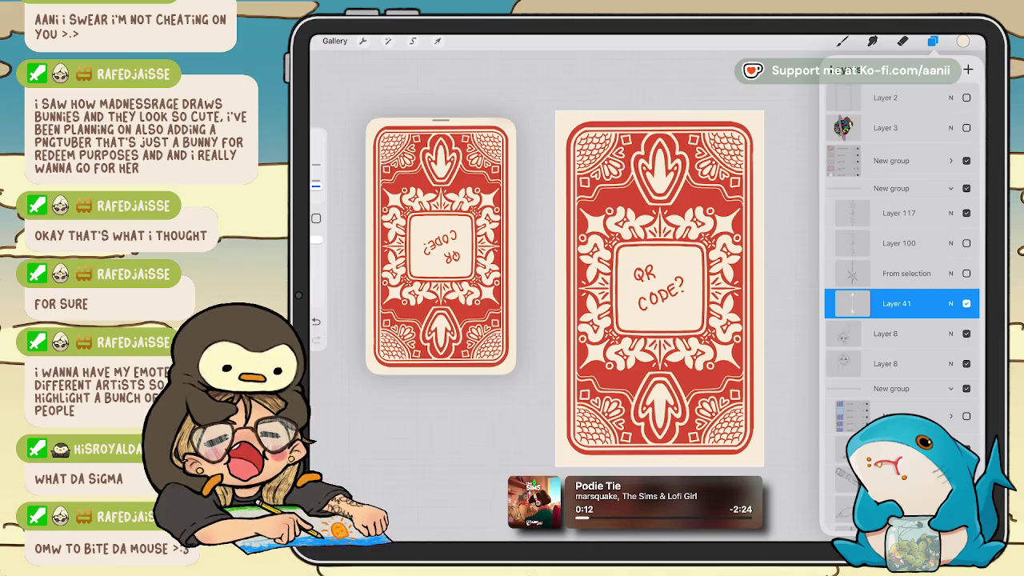
{"action": "left_click", "coordinate": [932, 41]}
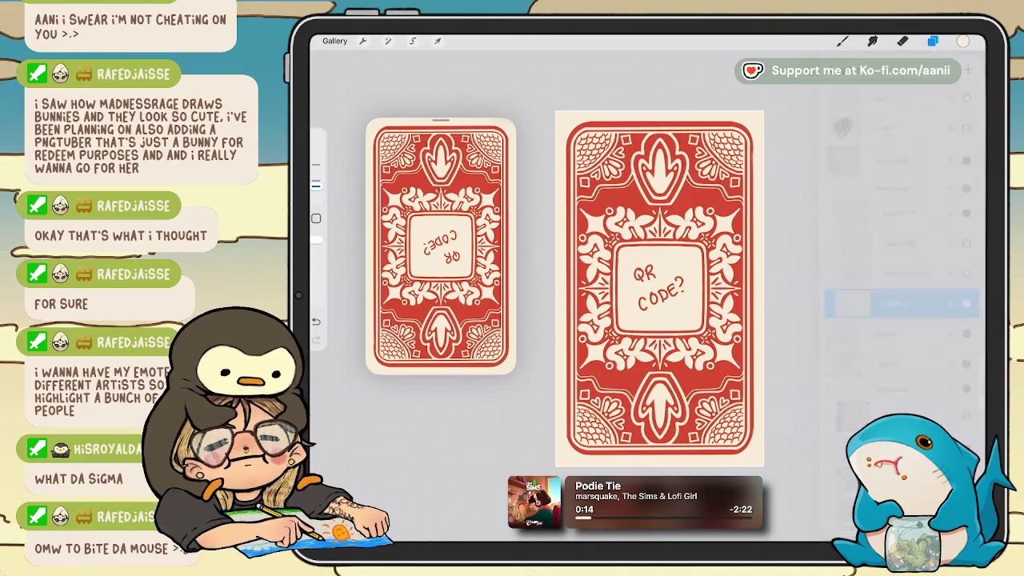